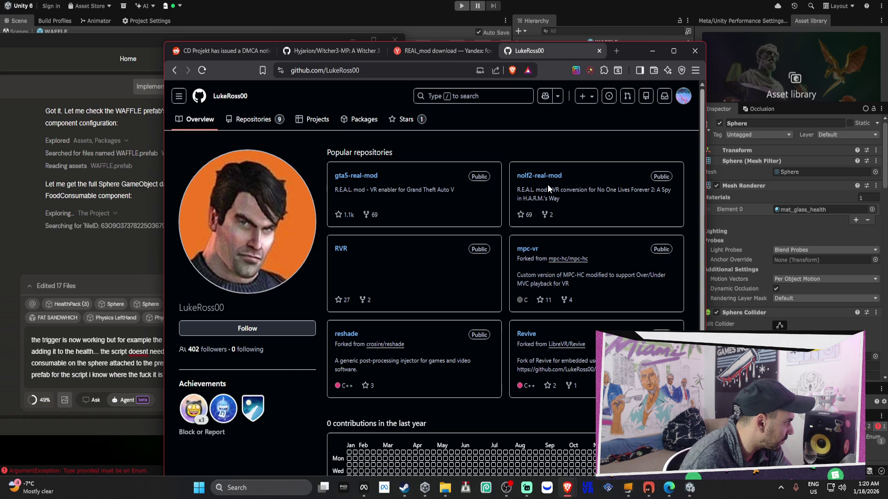
# Browse the modder's GitHub profile and open the RVR repository from the Repositories list.
pyautogui.moveTo(534, 192); pyautogui.dragTo(650, 192)
pyautogui.scroll(-1, 666, 200)
pyautogui.scroll(-2, 666, 200)
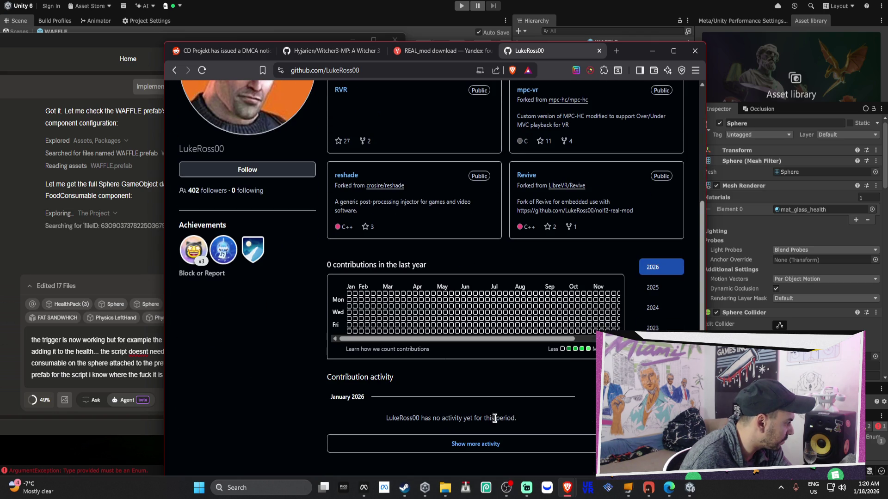
pyautogui.scroll(3, 500, 418)
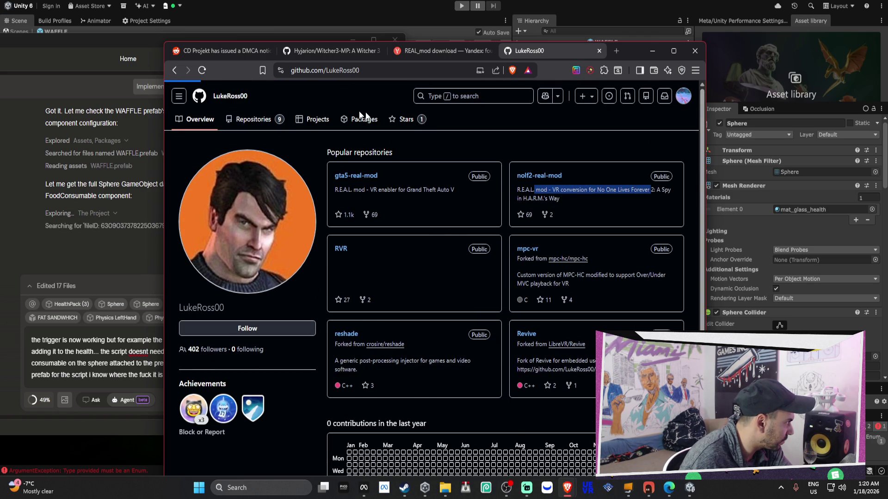
pyautogui.click(253, 120)
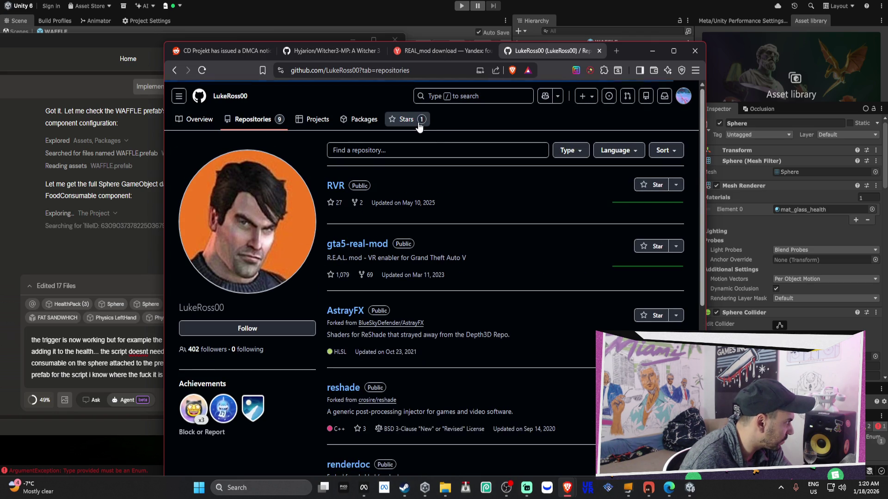
pyautogui.click(335, 190)
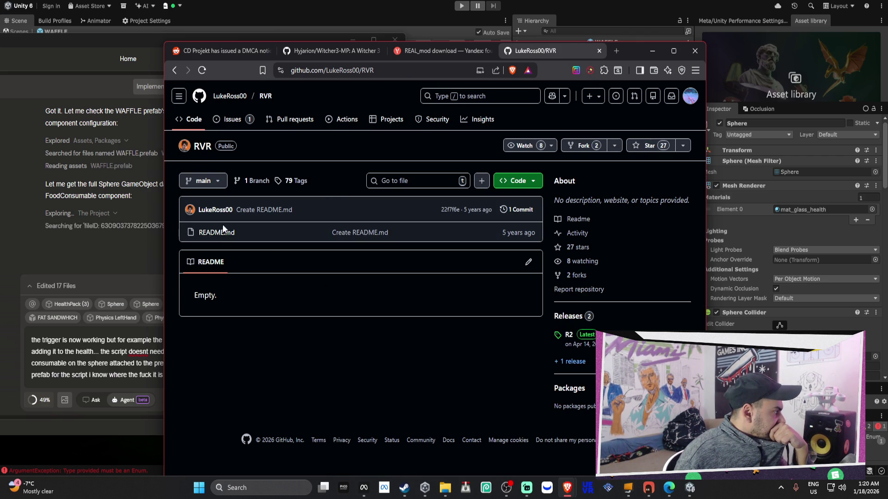
# Return to the repository list and open the gta5-real-mod repository.
pyautogui.click(179, 73)
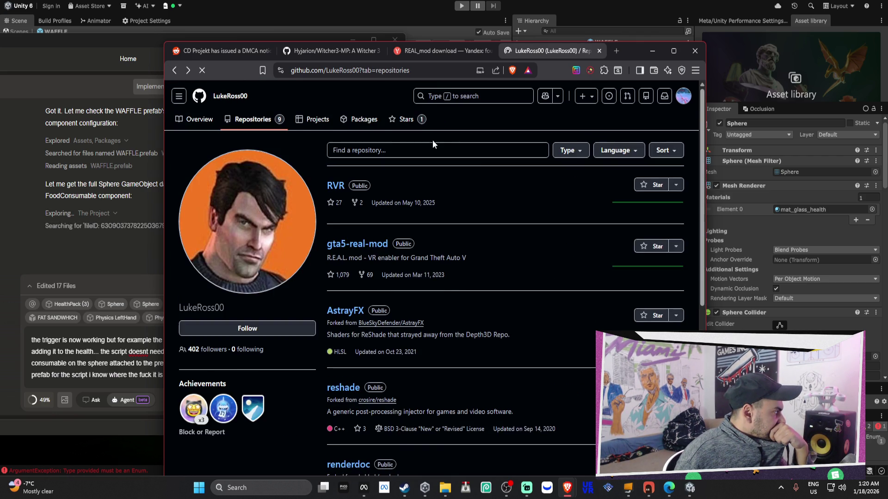
pyautogui.scroll(-1, 490, 173)
pyautogui.scroll(-6, 490, 176)
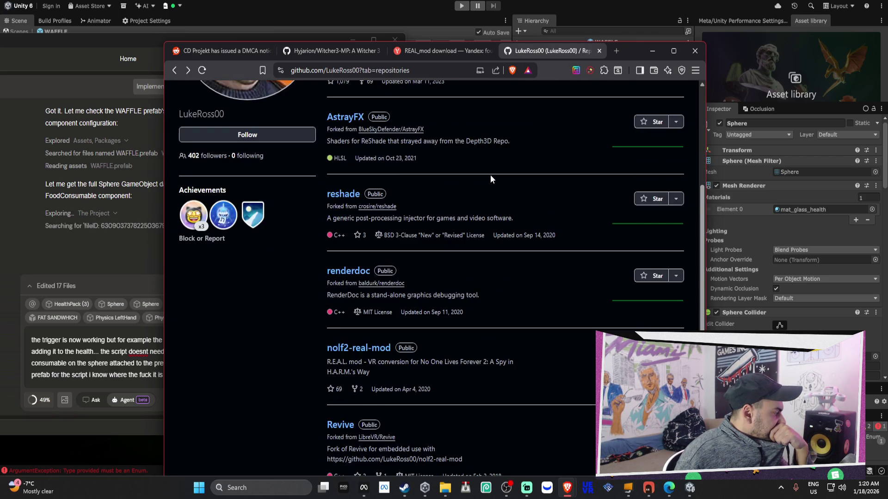
pyautogui.scroll(7, 491, 177)
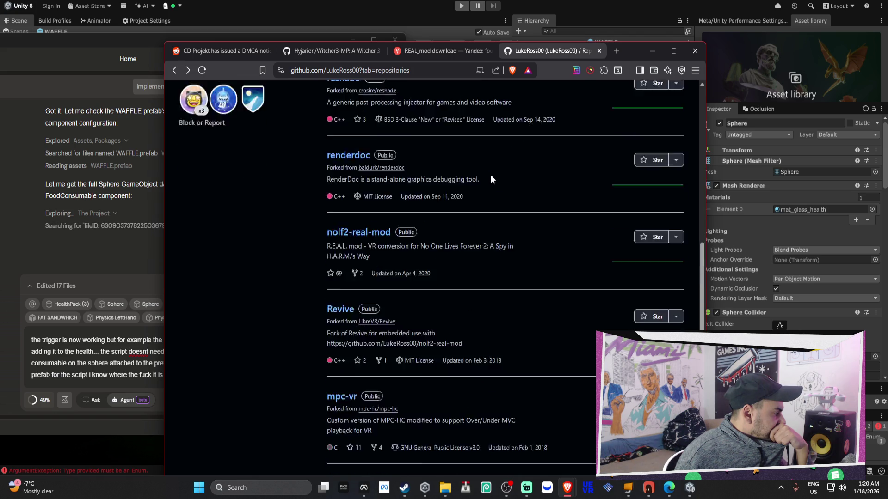
pyautogui.scroll(1, 491, 178)
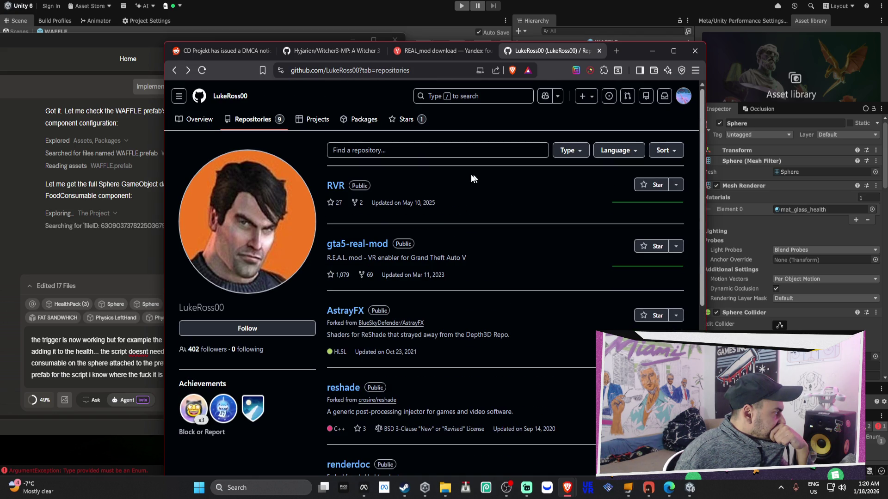
pyautogui.click(338, 243)
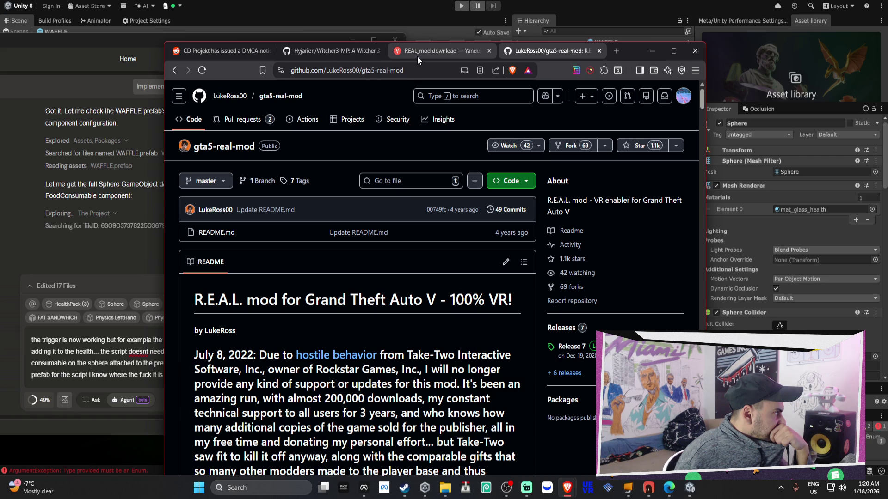
pyautogui.click(335, 48)
# Scroll the CD Projekt DMCA thread down to the comment about the Patreon paywall.
pyautogui.click(221, 52)
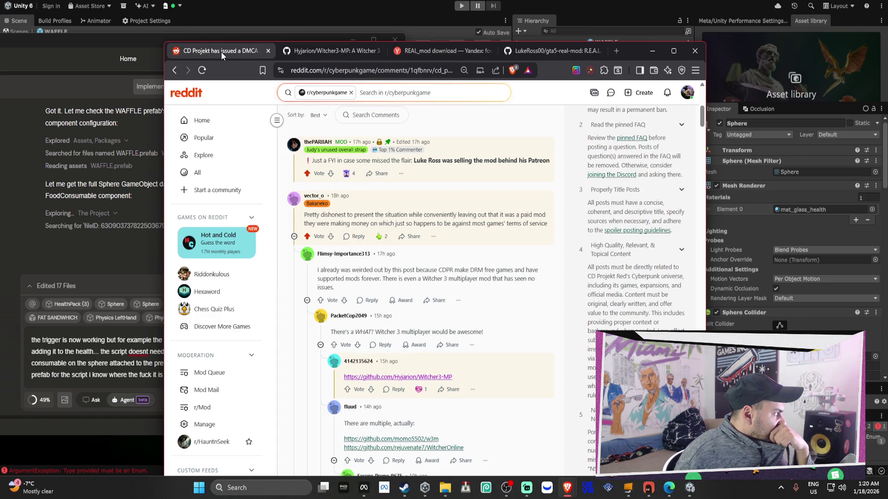
pyautogui.scroll(2, 340, 157)
pyautogui.scroll(-4, 340, 158)
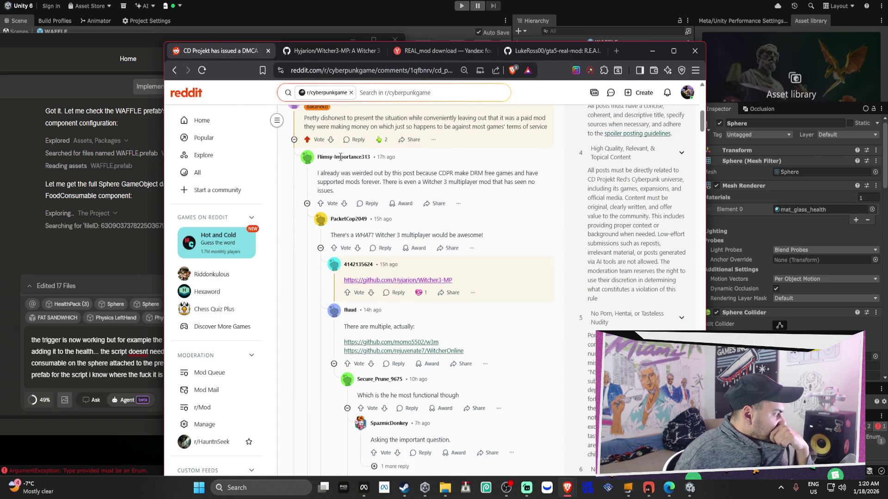
pyautogui.scroll(-3, 512, 287)
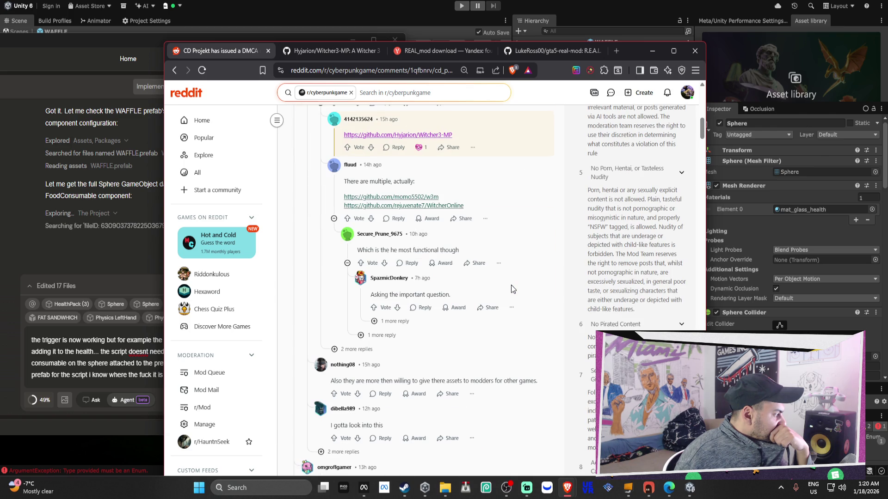
pyautogui.scroll(-4, 511, 285)
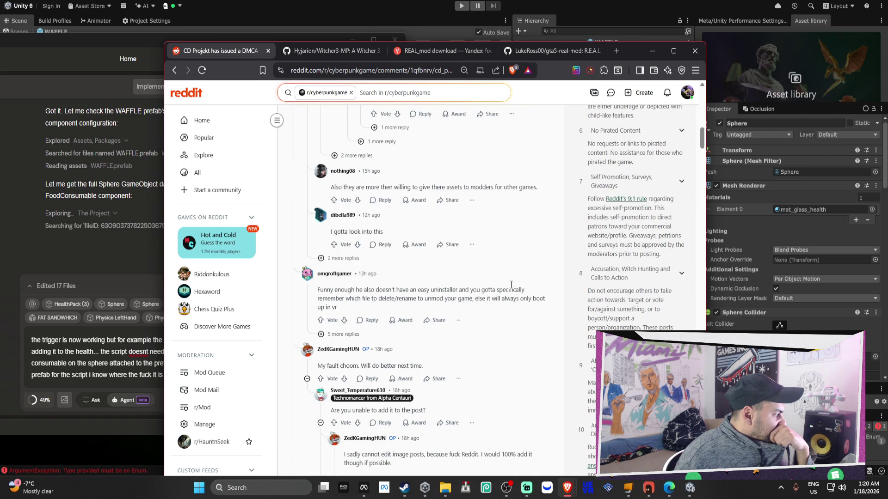
pyautogui.scroll(-3, 511, 288)
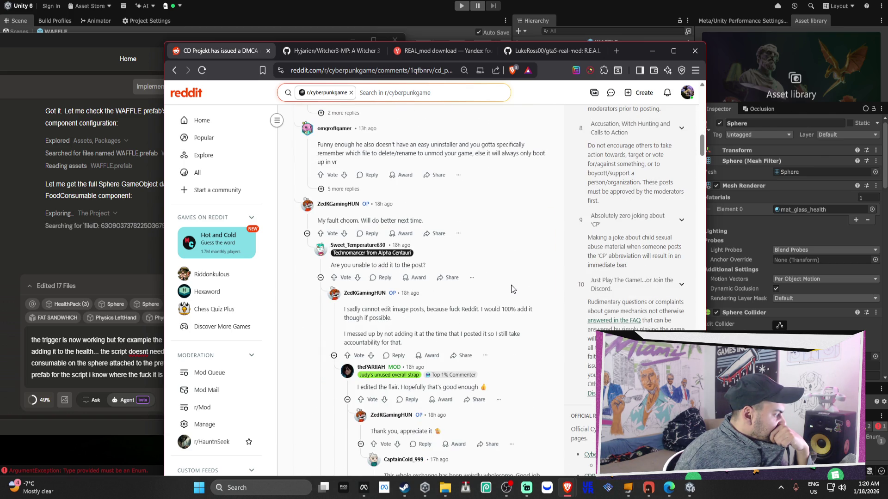
pyautogui.scroll(-7, 511, 285)
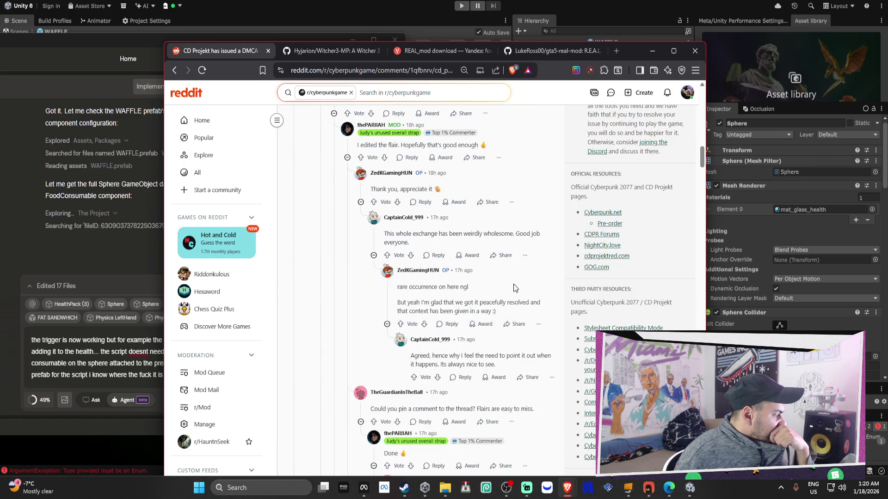
pyautogui.scroll(-4, 514, 284)
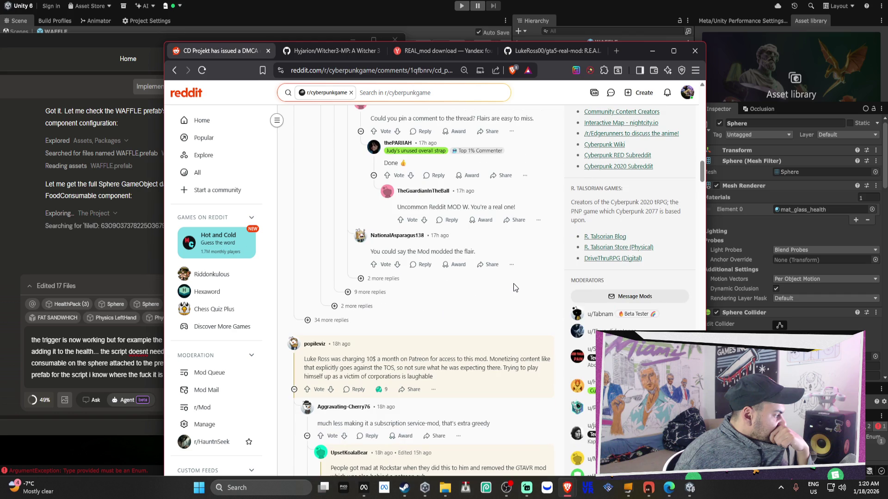
pyautogui.scroll(-1, 515, 289)
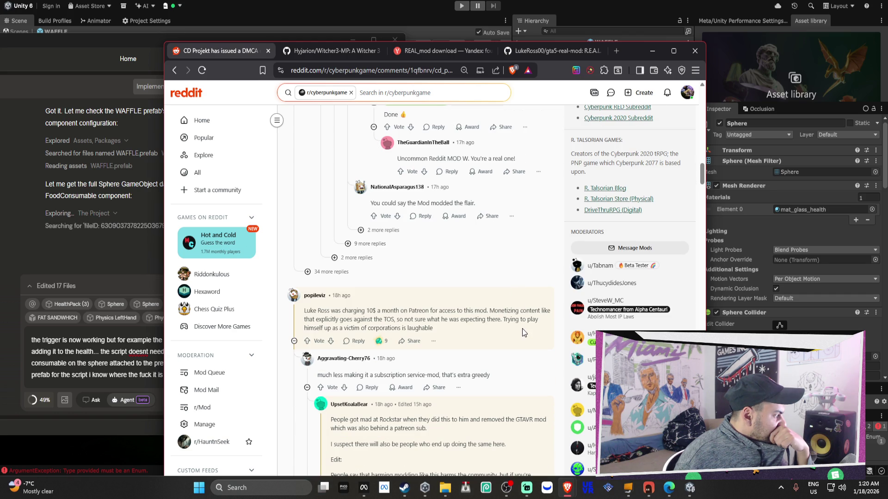
pyautogui.moveTo(481, 317); pyautogui.dragTo(489, 334)
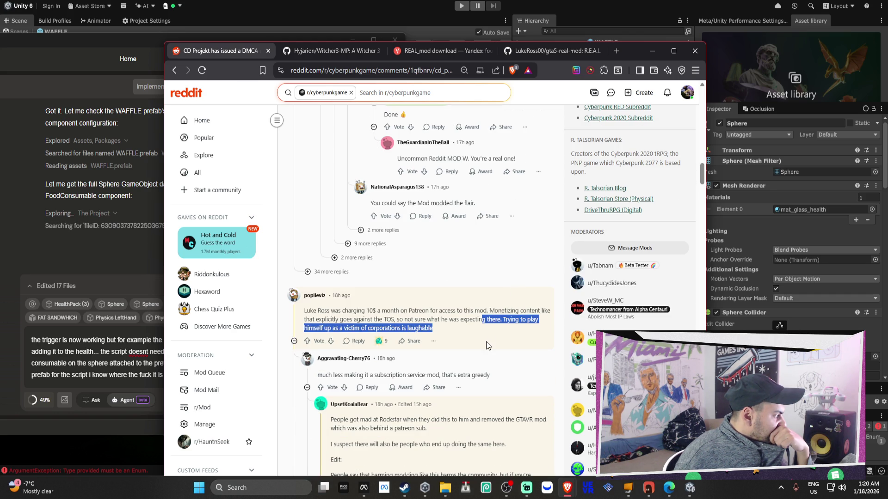
pyautogui.click(488, 344)
pyautogui.moveTo(397, 319); pyautogui.dragTo(429, 326)
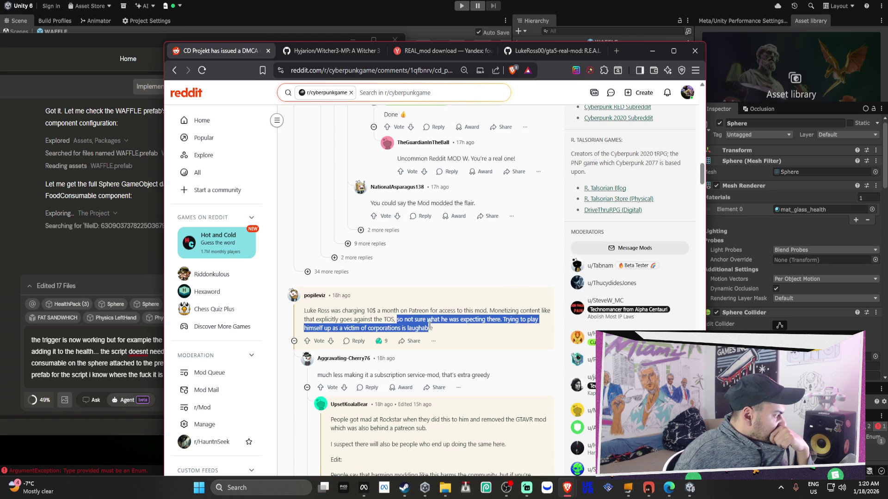
pyautogui.click(495, 326)
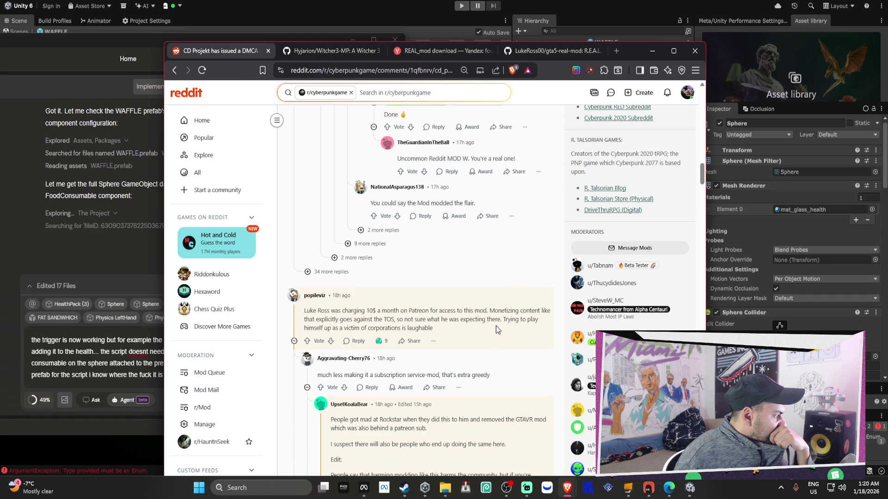
# Upvote the $10-a-month Patreon paywall comment and read through the remaining comments.
pyautogui.click(307, 340)
pyautogui.scroll(-1, 363, 342)
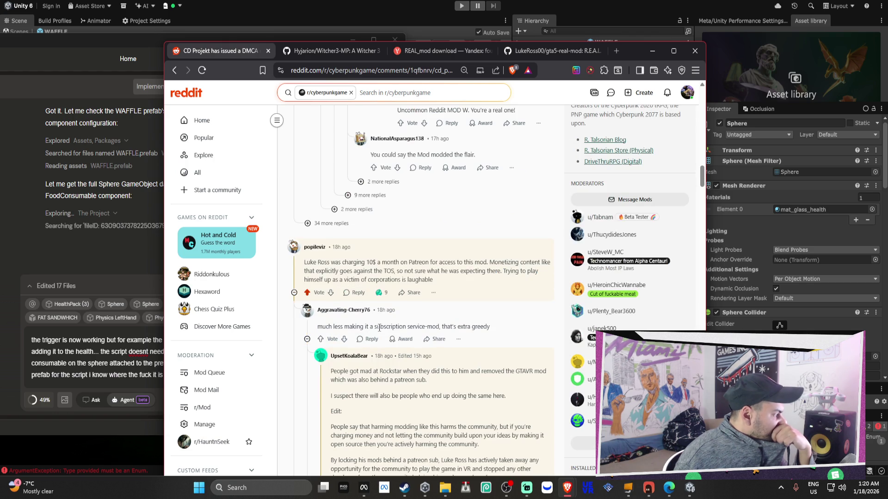
pyautogui.scroll(-10, 391, 323)
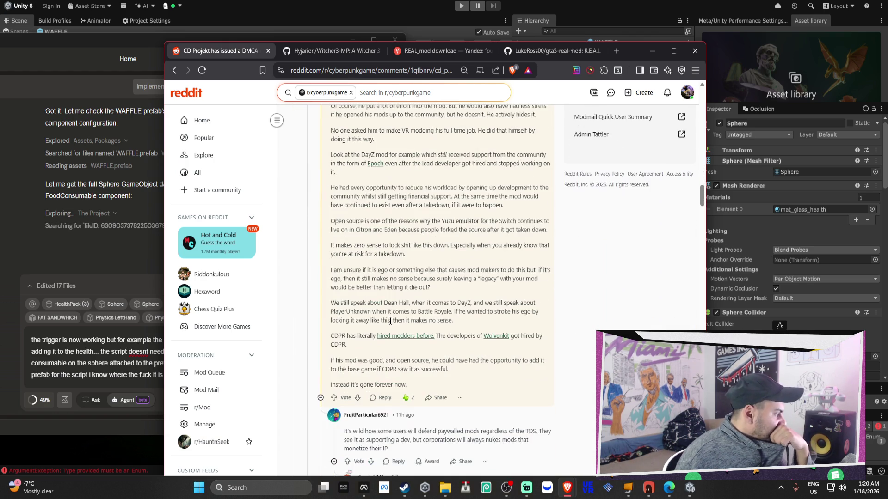
pyautogui.scroll(-2, 394, 317)
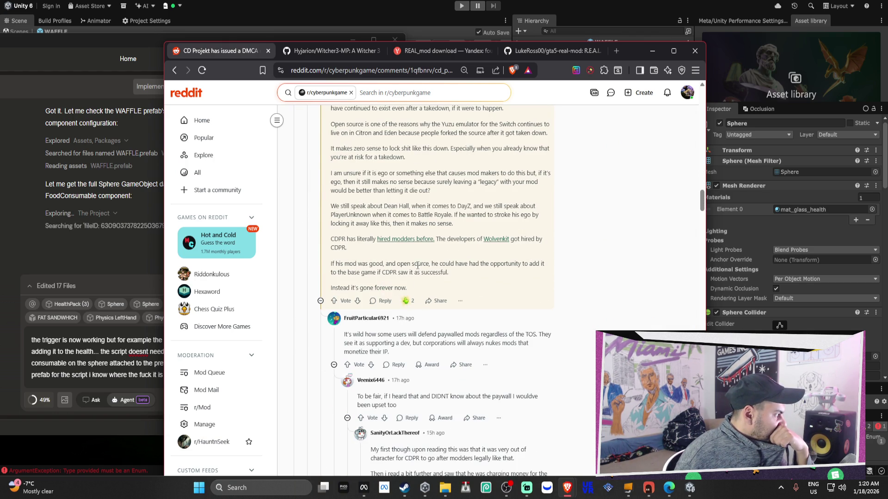
pyautogui.moveTo(332, 240); pyautogui.dragTo(354, 240)
pyautogui.scroll(-10, 416, 271)
pyautogui.scroll(-15, 454, 267)
pyautogui.scroll(-10, 459, 266)
pyautogui.scroll(-10, 460, 264)
pyautogui.scroll(-10, 462, 266)
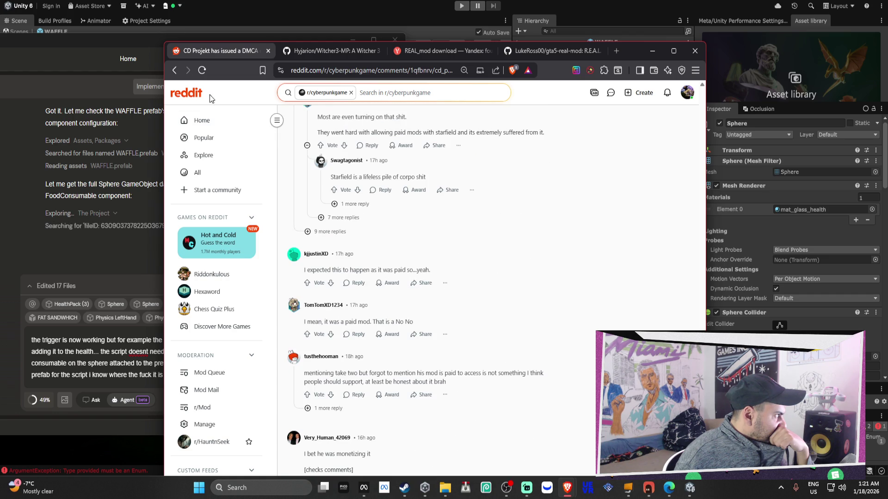
pyautogui.click(174, 70)
# Open the R.E.A.L. VR mods Patreon page and dismiss the locked post's unlock prompt.
pyautogui.scroll(-5, 495, 270)
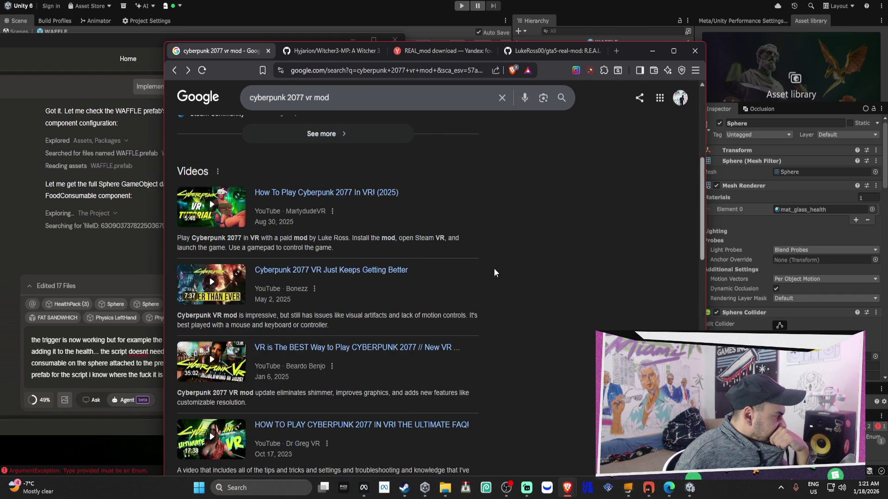
pyautogui.scroll(-2, 494, 273)
pyautogui.scroll(-3, 318, 221)
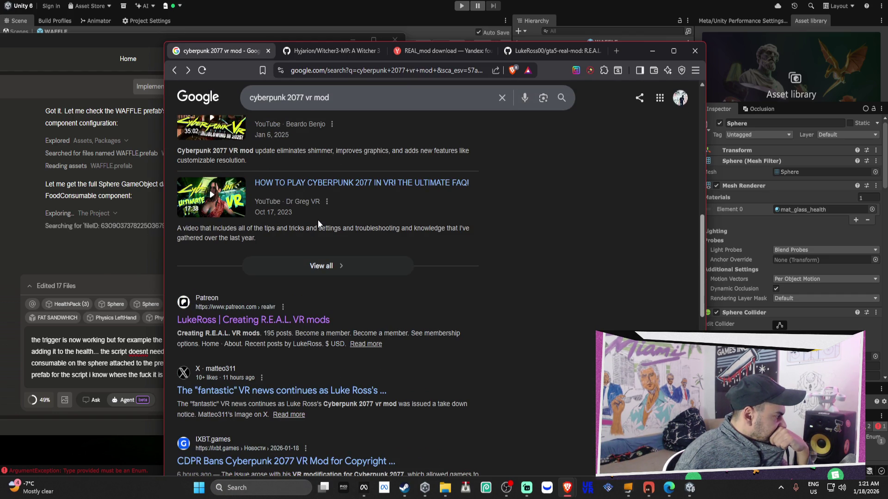
pyautogui.click(296, 320)
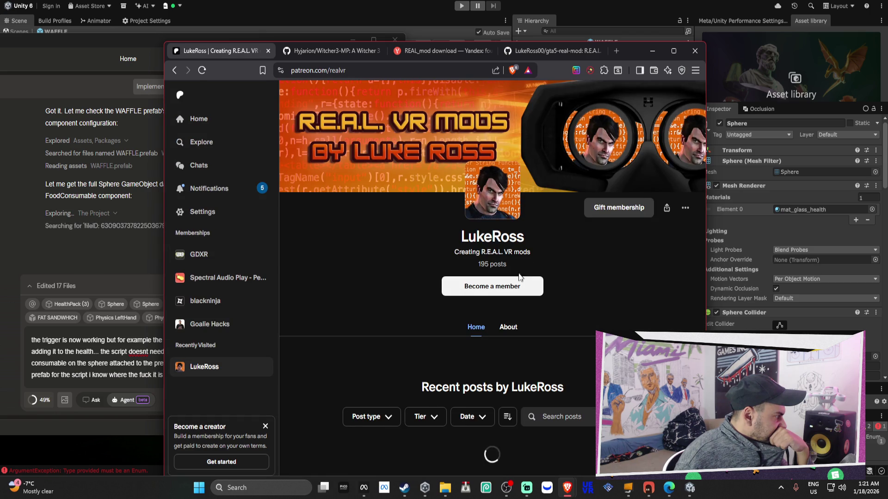
pyautogui.scroll(-3, 541, 250)
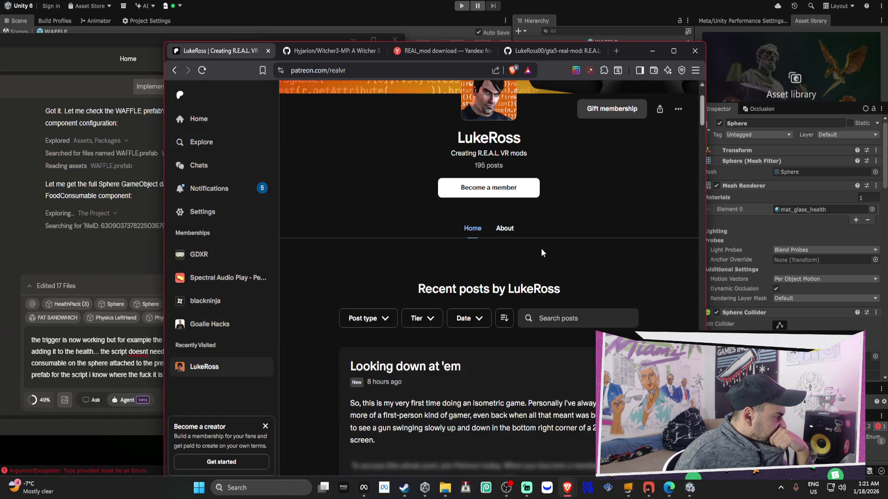
pyautogui.click(412, 398)
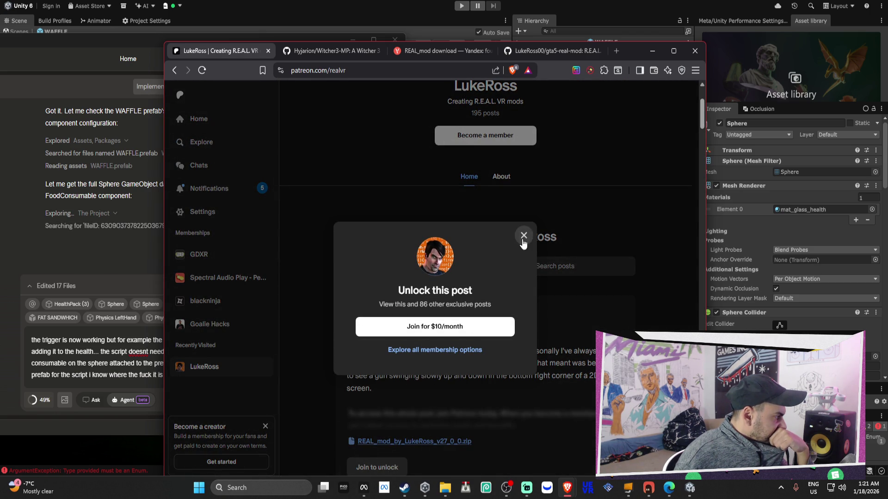
pyautogui.click(523, 235)
# Scroll the creator feed and open the full 'Another one bites the dust' post.
pyautogui.scroll(-1, 563, 291)
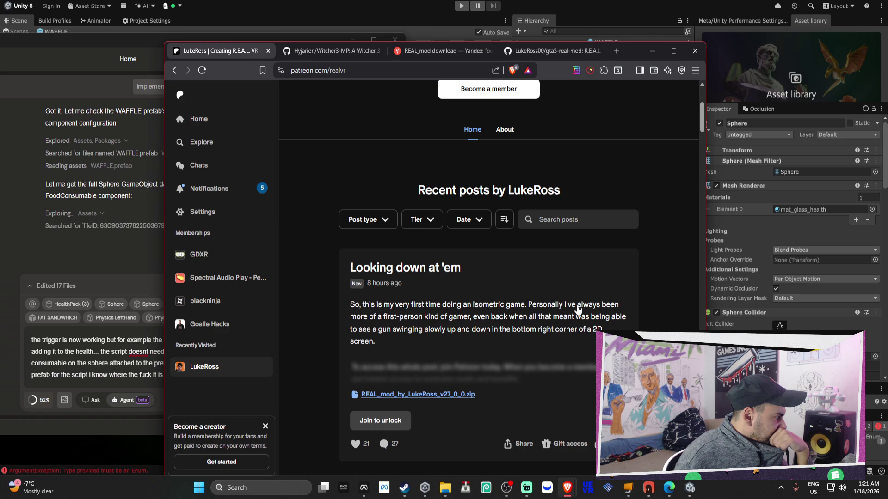
pyautogui.scroll(-3, 559, 322)
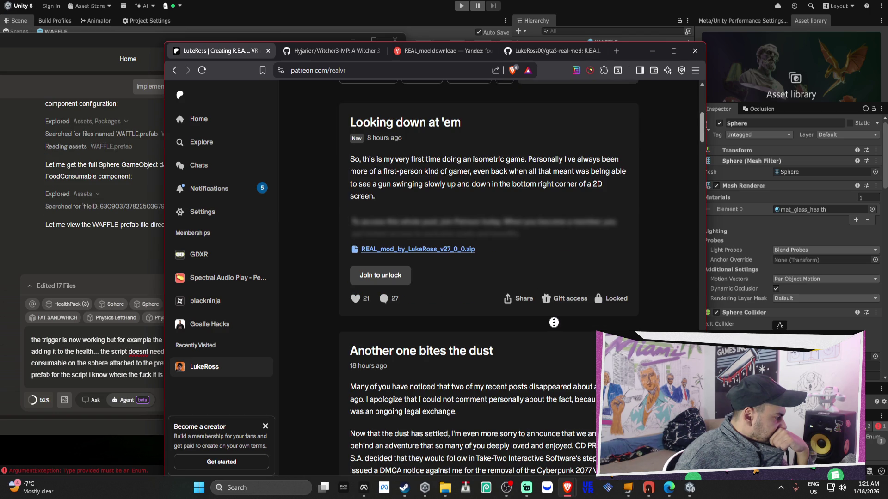
pyautogui.scroll(-3, 552, 323)
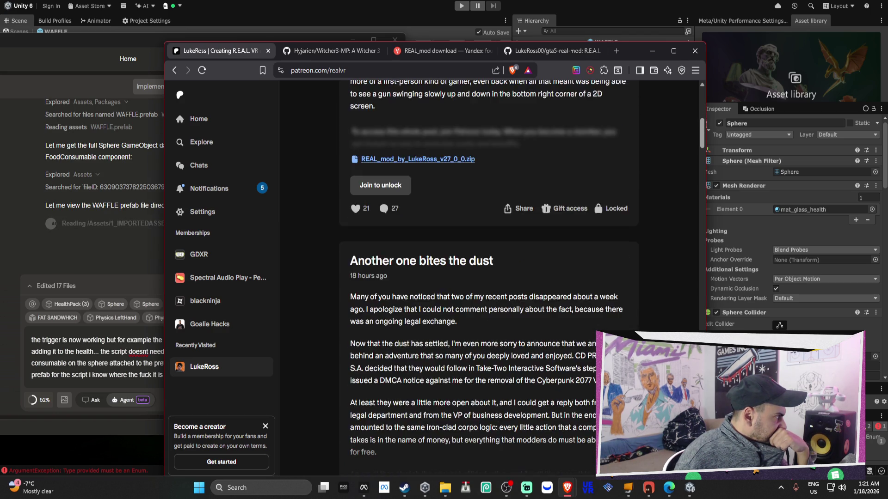
pyautogui.scroll(-1, 553, 322)
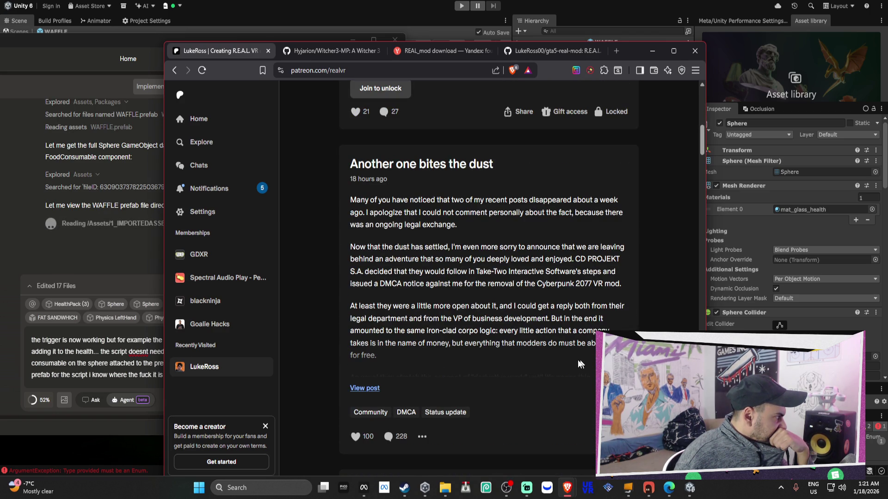
pyautogui.click(366, 389)
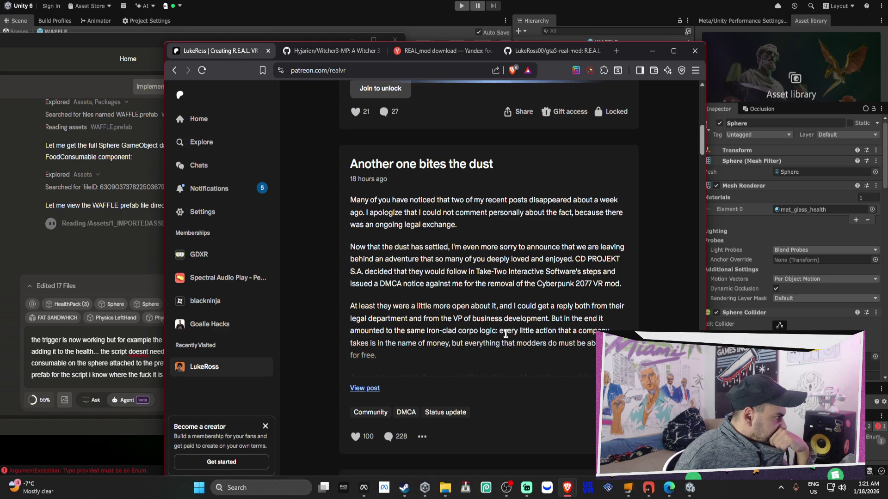
# Read through the post, highlighting the struck-through release note.
pyautogui.scroll(-6, 507, 337)
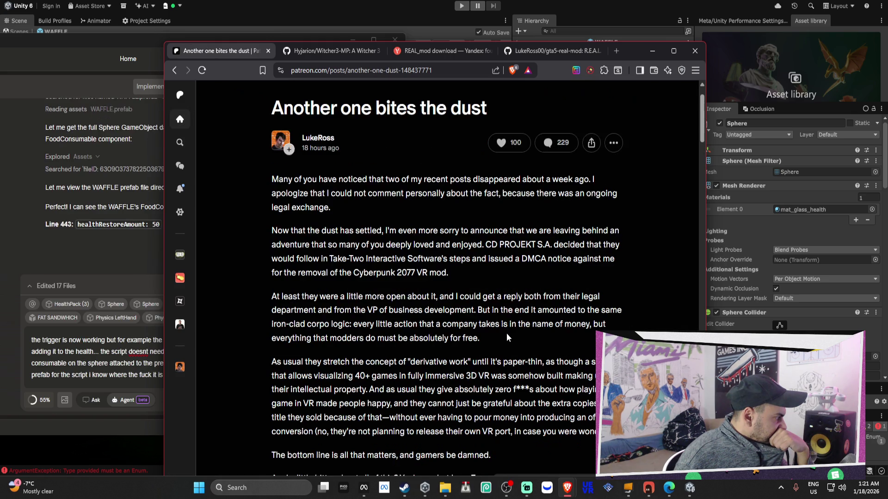
pyautogui.scroll(-6, 506, 339)
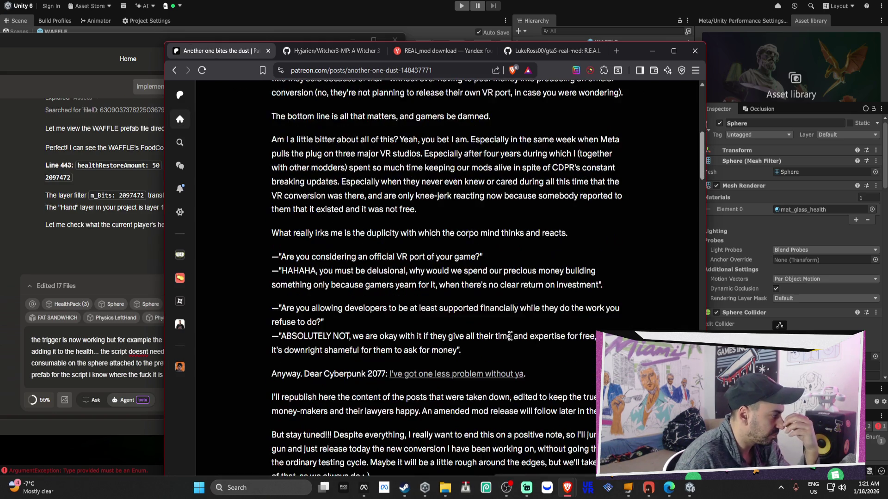
pyautogui.scroll(-4, 512, 341)
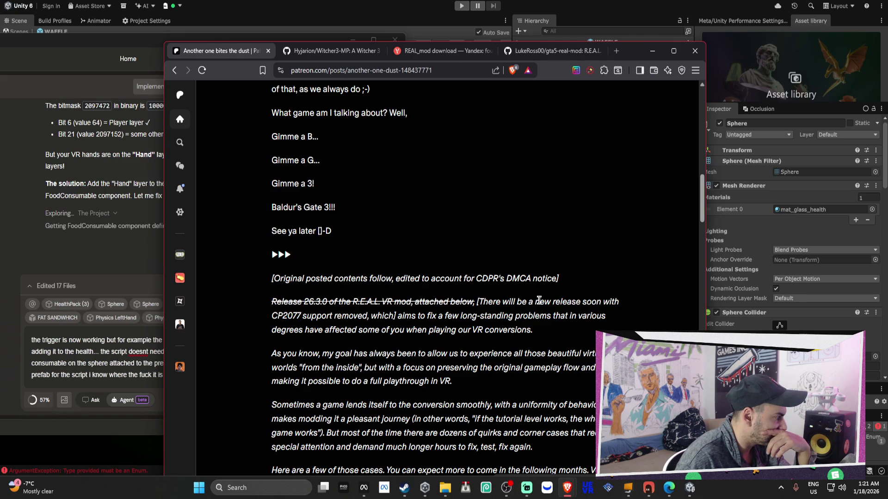
pyautogui.scroll(-4, 387, 306)
pyautogui.scroll(2, 283, 223)
pyautogui.moveTo(271, 218); pyautogui.dragTo(474, 213)
pyautogui.scroll(-13, 532, 212)
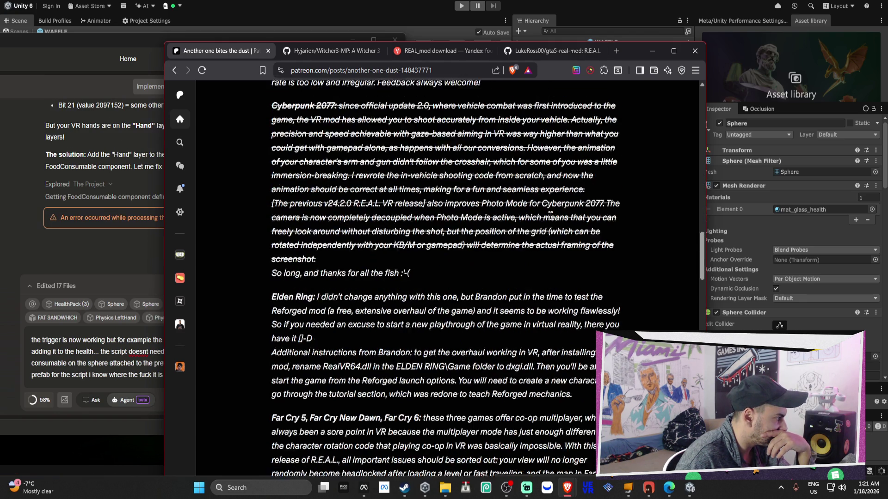
pyautogui.scroll(4, 552, 217)
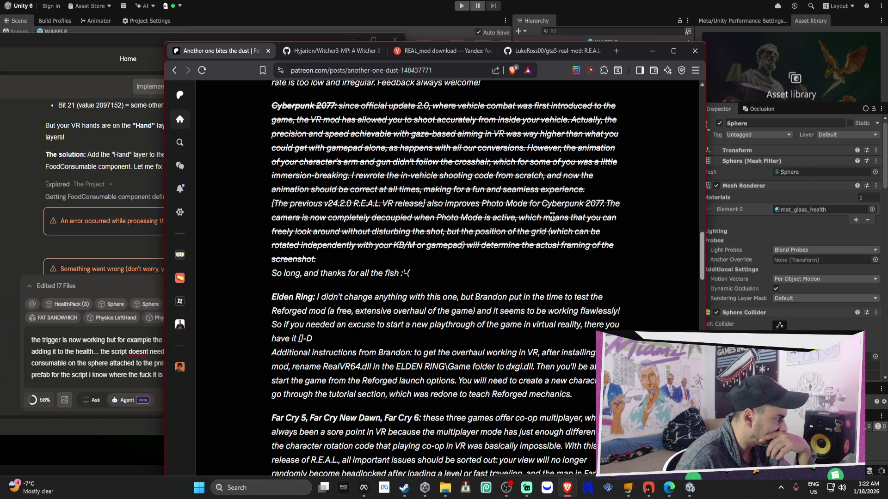
pyautogui.scroll(-6, 557, 221)
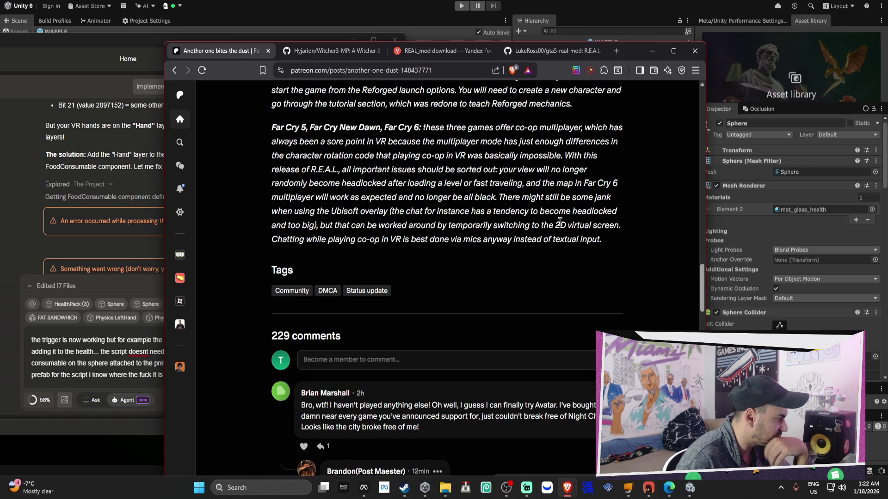
pyautogui.scroll(-2, 560, 221)
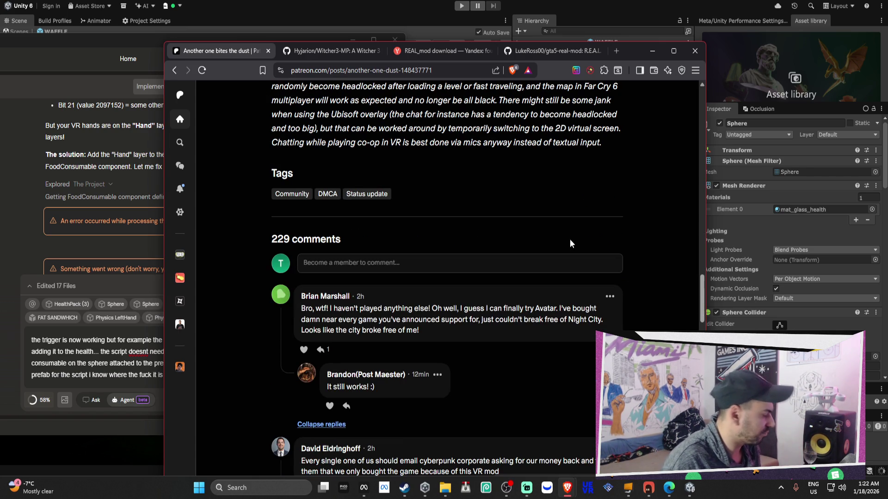
pyautogui.scroll(2, 547, 263)
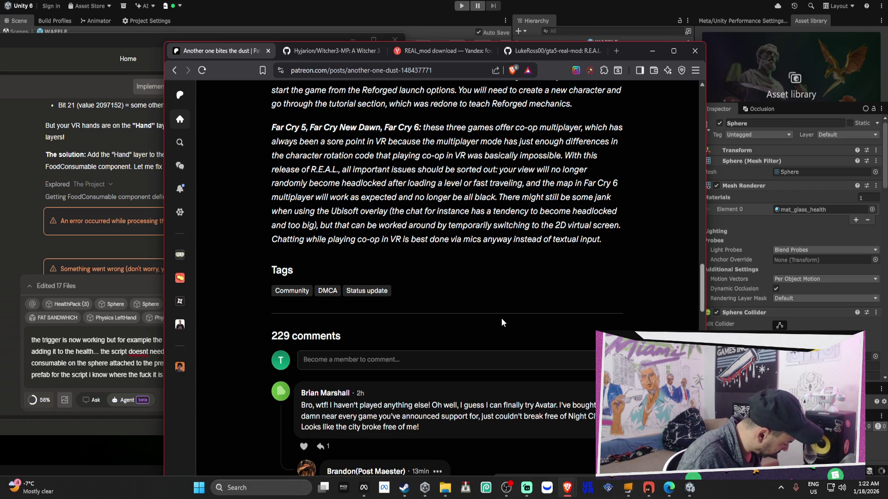
pyautogui.scroll(-3, 388, 299)
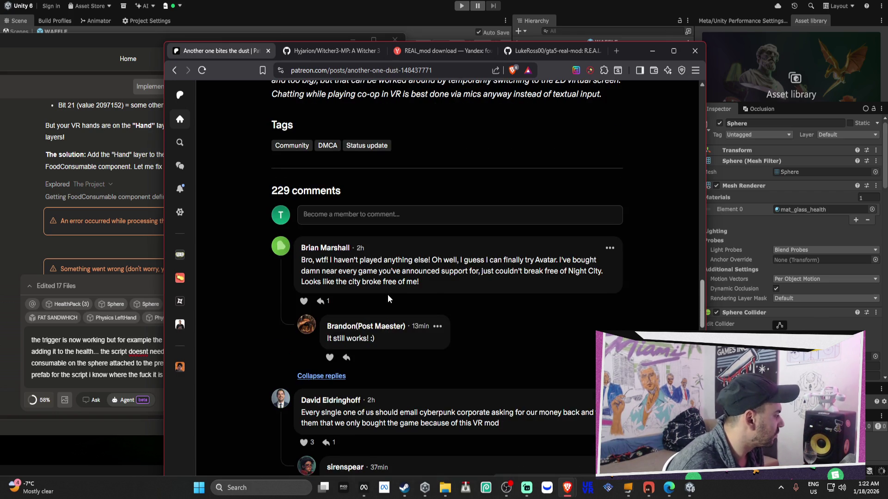
pyautogui.scroll(-2, 388, 295)
# Select the phrase 'Cyberpunk 2077 VR mod' and mark REAL_mod in the Yandex query for replacement.
pyautogui.click(453, 50)
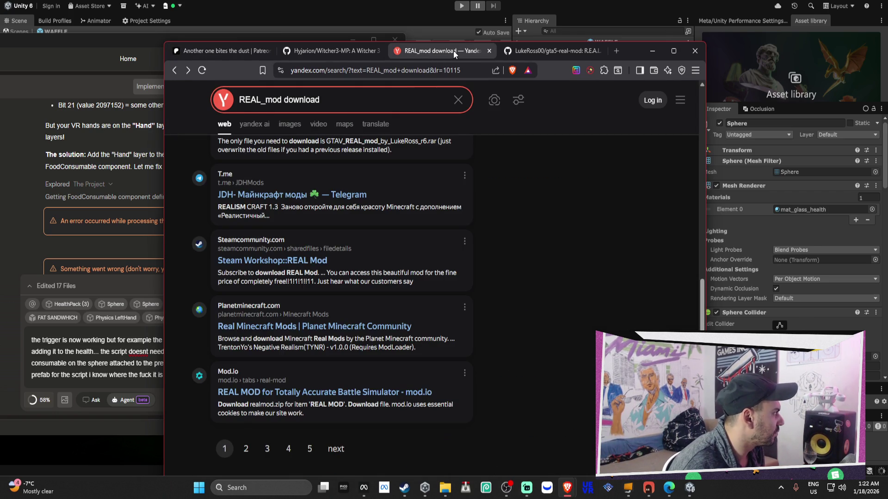
pyautogui.click(233, 50)
pyautogui.scroll(13, 485, 241)
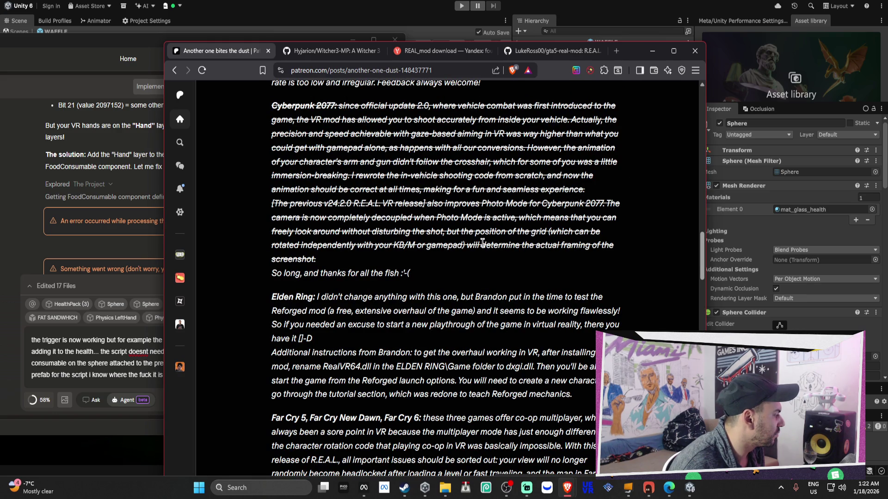
pyautogui.scroll(12, 482, 242)
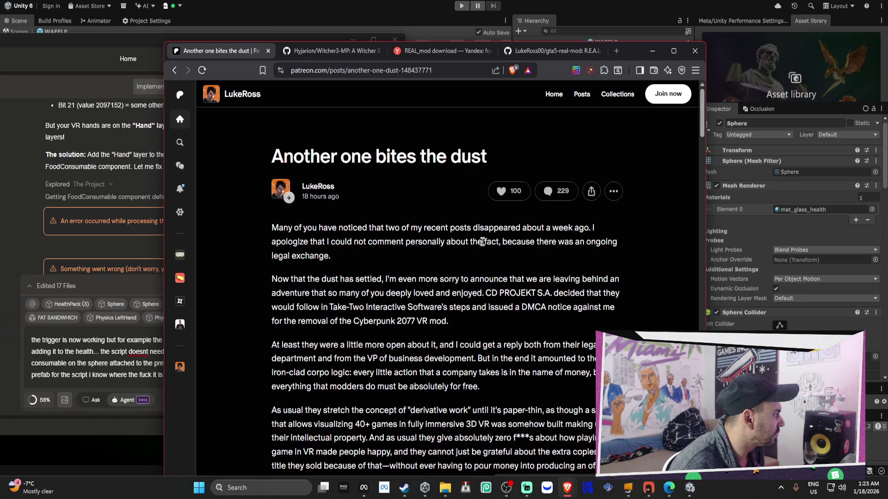
pyautogui.moveTo(473, 329); pyautogui.dragTo(352, 321)
pyautogui.hotkey('ctrl', 'c')
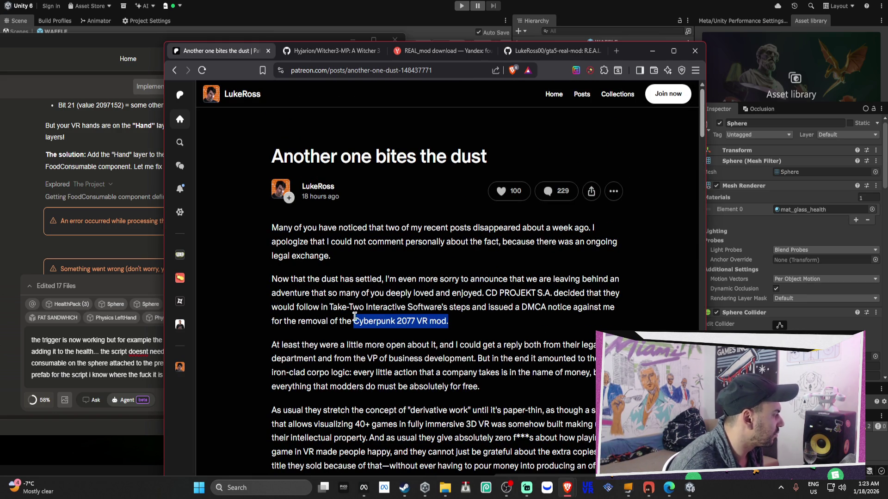
pyautogui.click(439, 51)
pyautogui.moveTo(278, 99); pyautogui.dragTo(194, 104)
# Search Yandex for 'Cyberpunk 2077 VR mod download' and open the vorpX result in a new tab.
pyautogui.hotkey('ctrl', 'v')
pyautogui.press('Return')
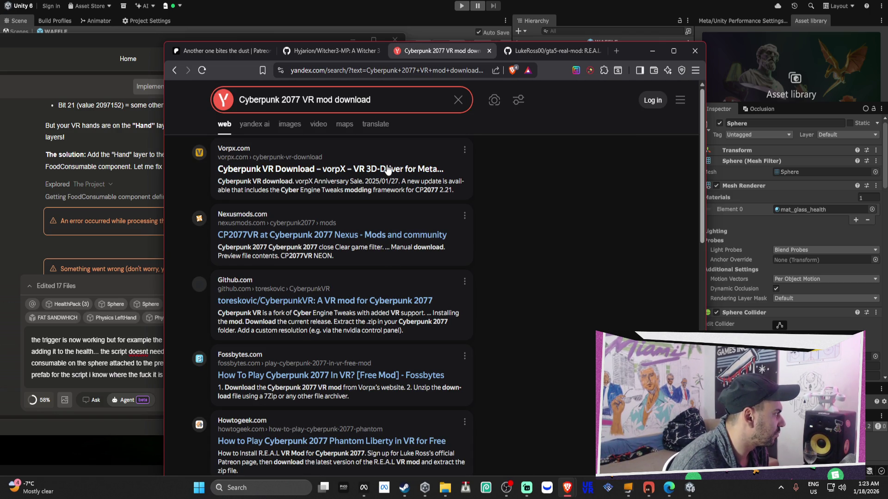
pyautogui.rightClick(387, 170)
pyautogui.click(402, 173)
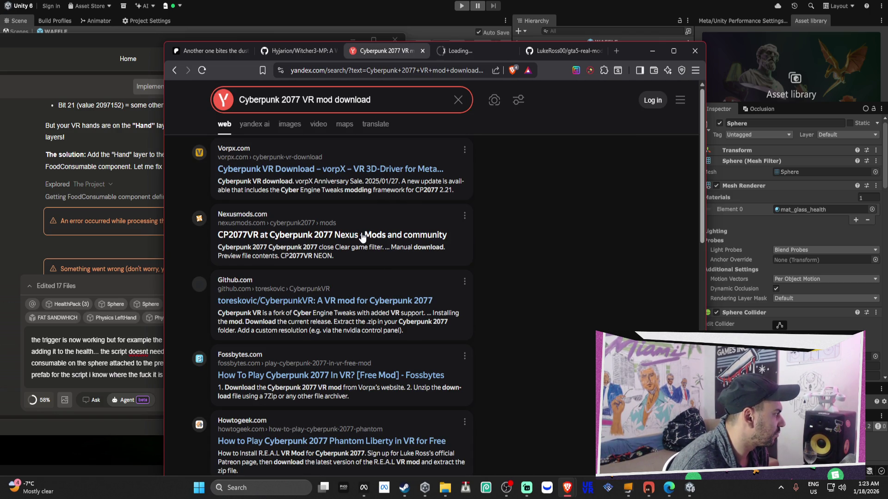
# Open the Nexus Mods result in a new tab and browse the CP2077VR files page.
pyautogui.rightClick(361, 236)
pyautogui.click(372, 248)
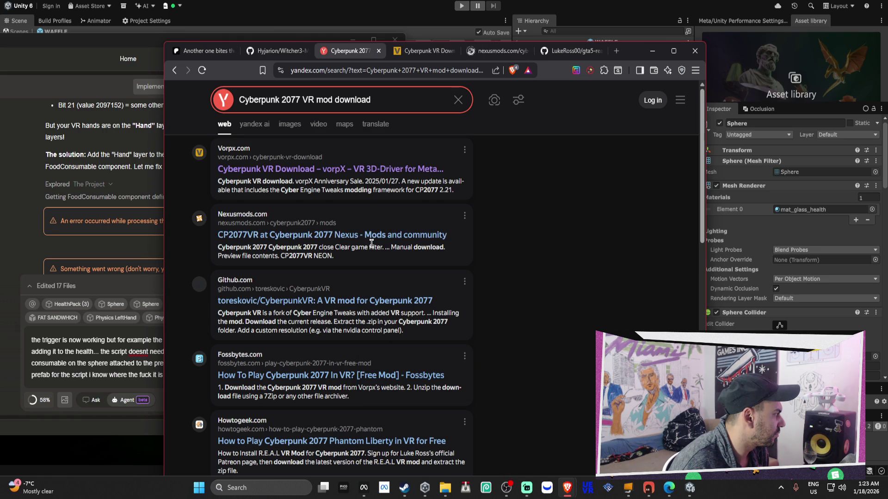
pyautogui.click(489, 52)
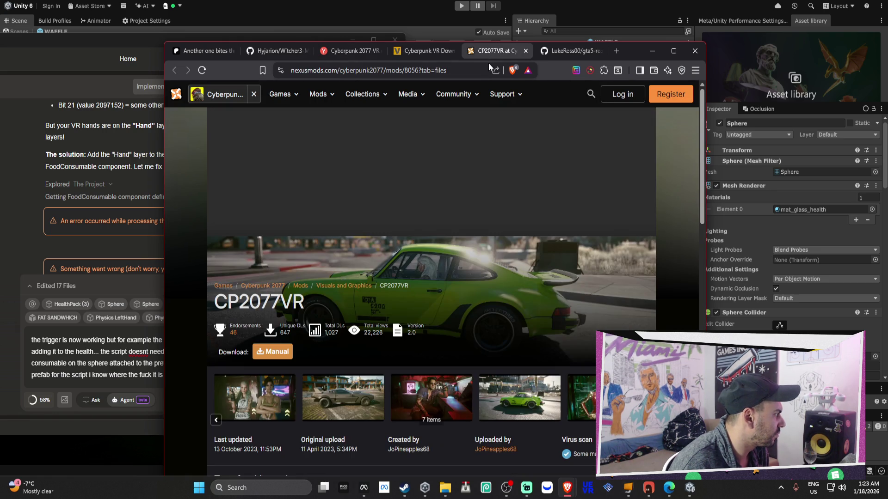
pyautogui.scroll(-3, 622, 195)
pyautogui.scroll(-5, 621, 208)
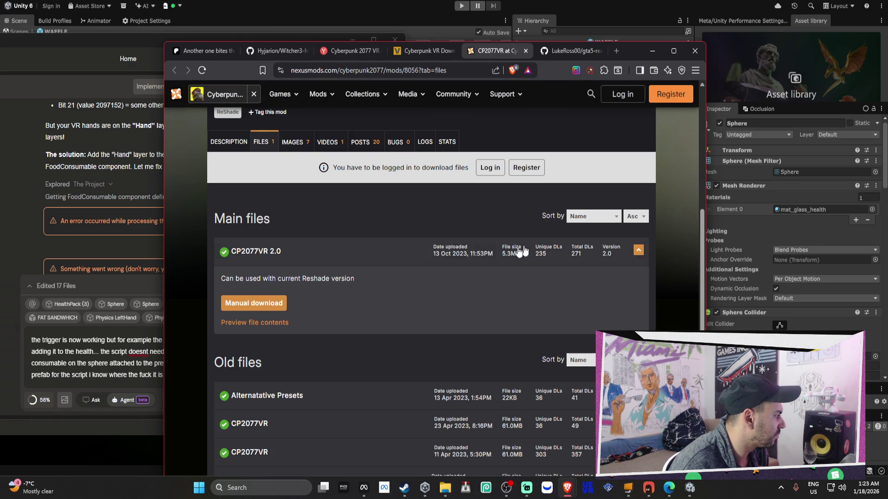
# Play the vorpX page's embedded Cyberpunk VR video, skipping to about 1:40, then pause it.
pyautogui.click(407, 52)
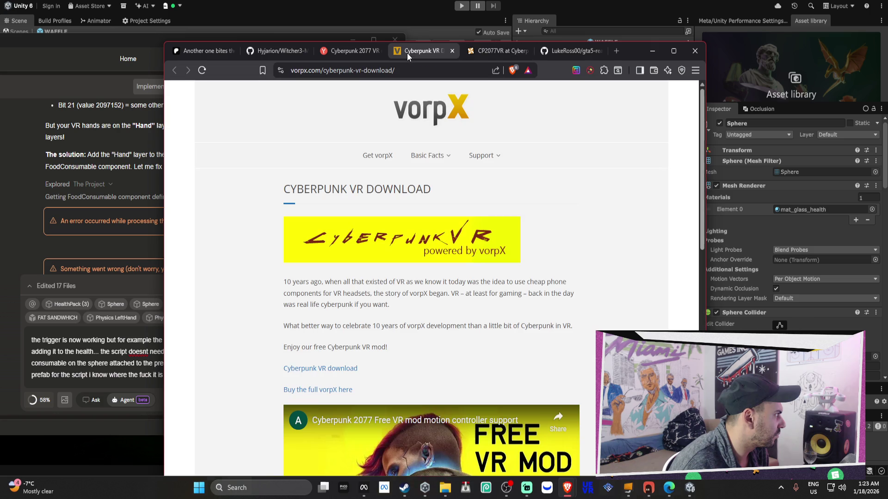
pyautogui.scroll(-1, 426, 260)
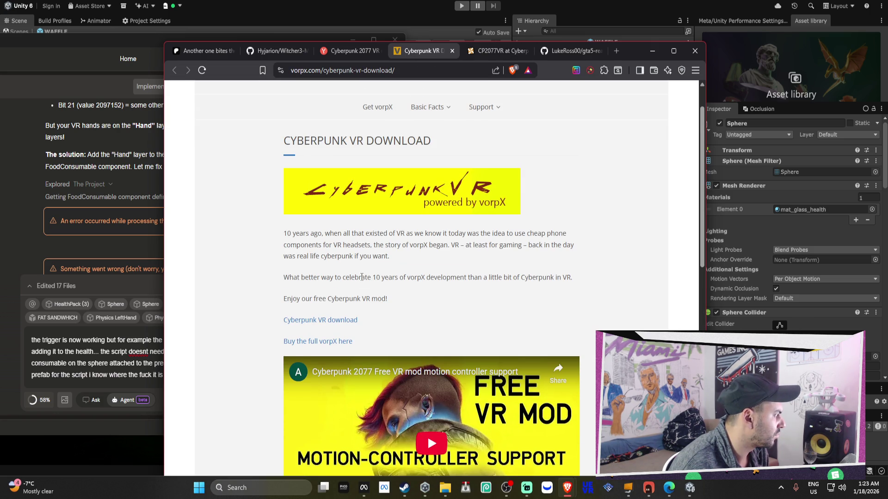
pyautogui.moveTo(362, 277); pyautogui.dragTo(410, 277)
pyautogui.scroll(-2, 430, 297)
pyautogui.click(424, 345)
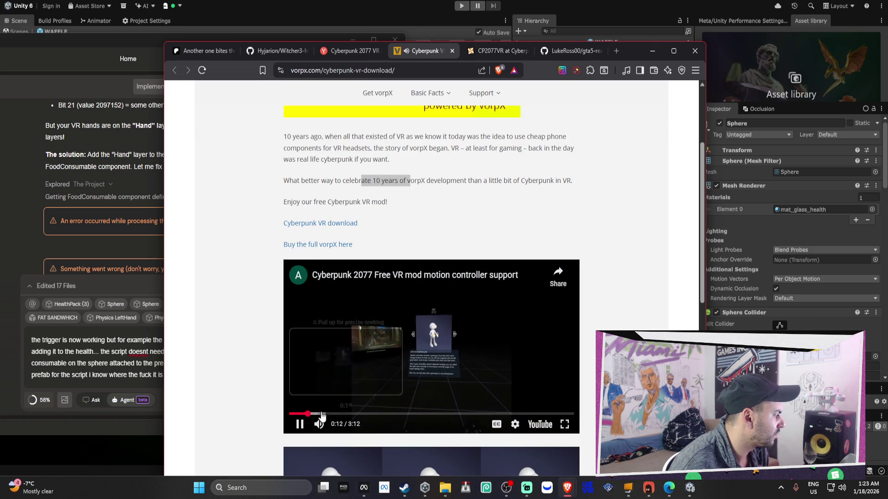
pyautogui.moveTo(319, 413); pyautogui.dragTo(373, 413)
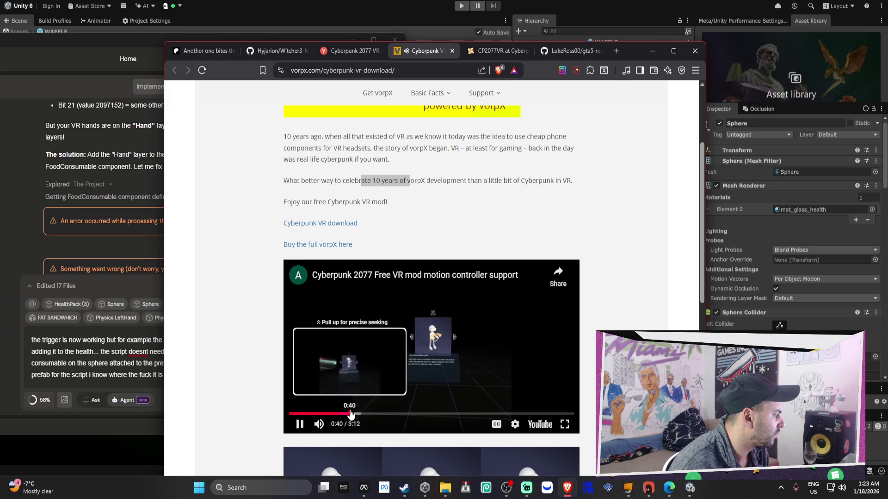
pyautogui.click(437, 413)
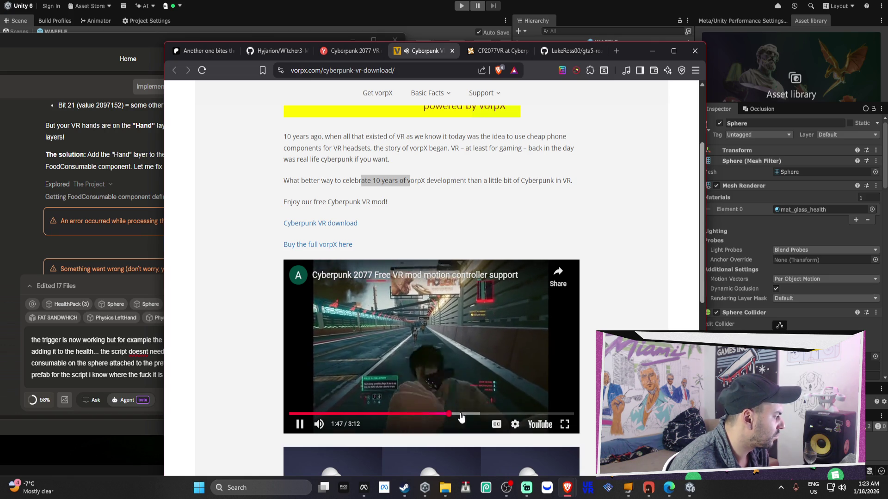
pyautogui.click(296, 421)
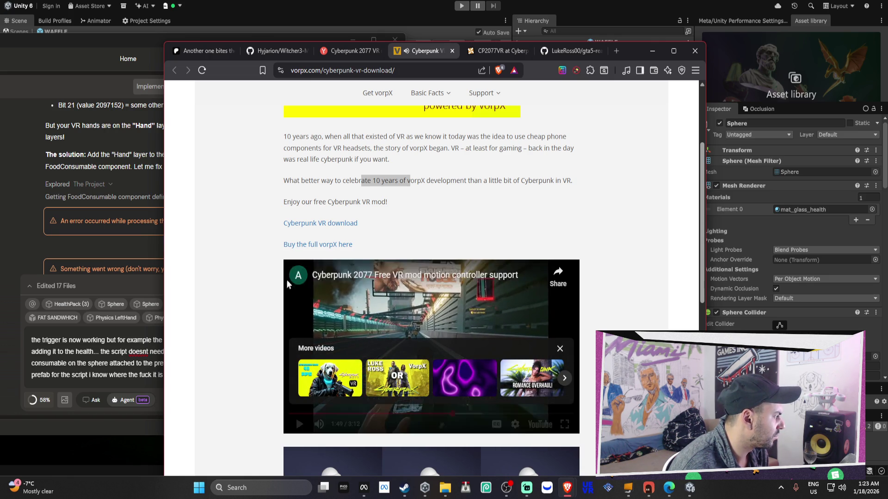
# Scroll back to the top of the vorpX page and close its tab.
pyautogui.scroll(-5, 308, 250)
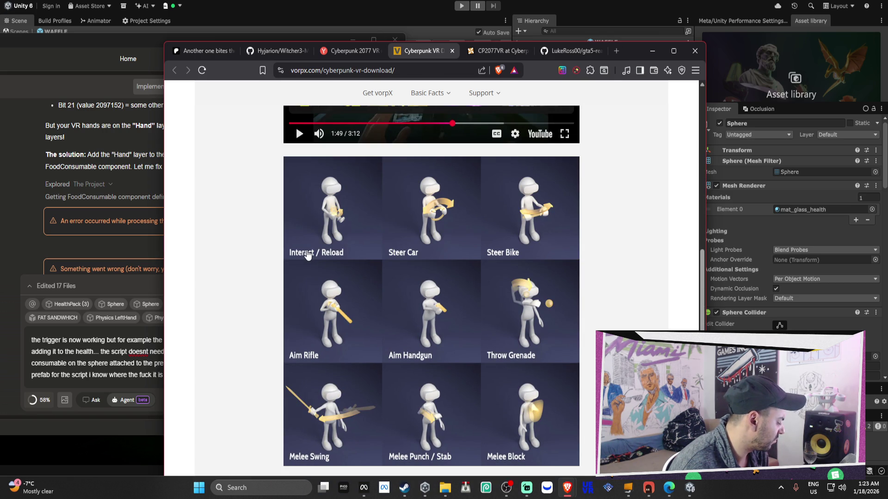
pyautogui.scroll(-5, 308, 255)
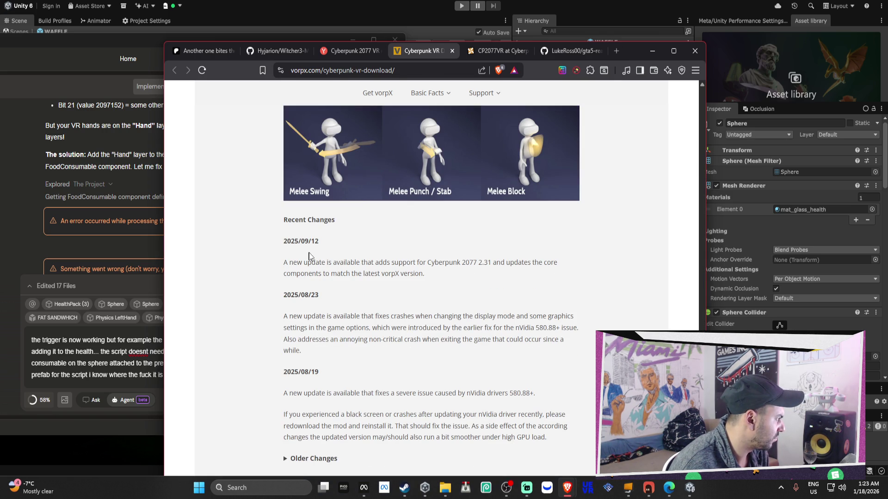
pyautogui.scroll(10, 324, 292)
pyautogui.scroll(3, 331, 307)
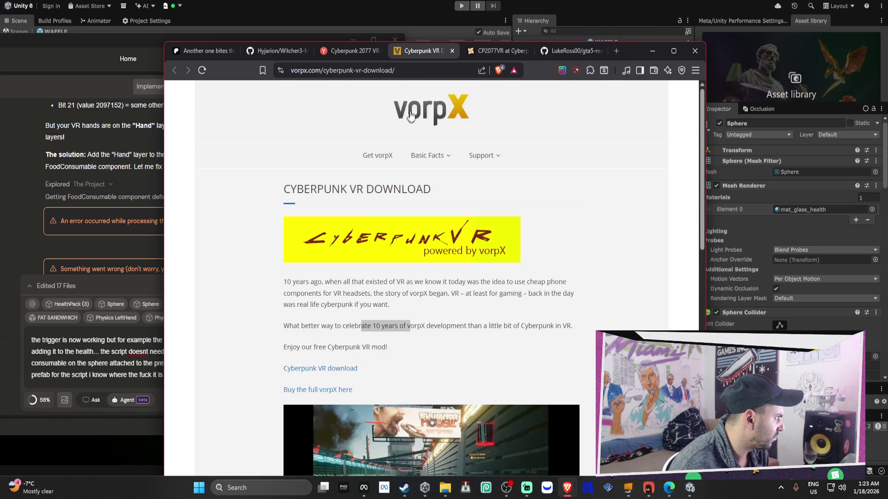
pyautogui.click(452, 51)
# From the Yandex Cyberpunk 2077 VR mod results, open the PhoneArena guide in a new tab.
pyautogui.scroll(-5, 460, 211)
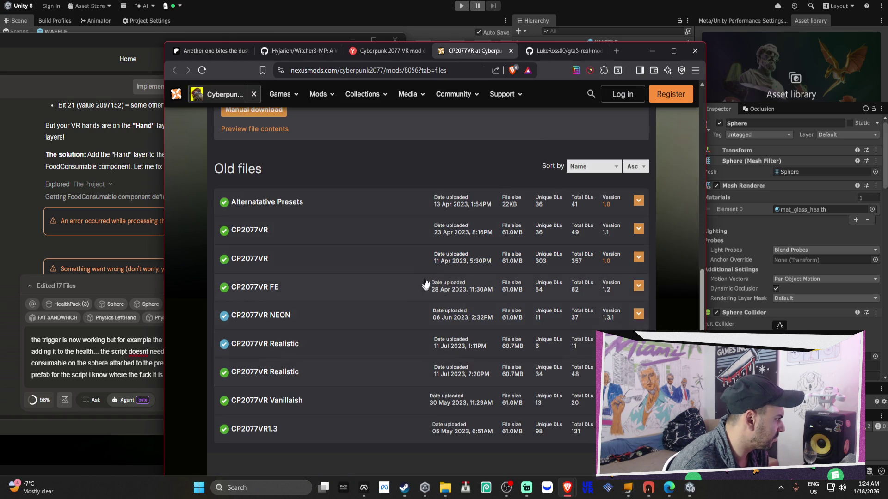
pyautogui.click(387, 51)
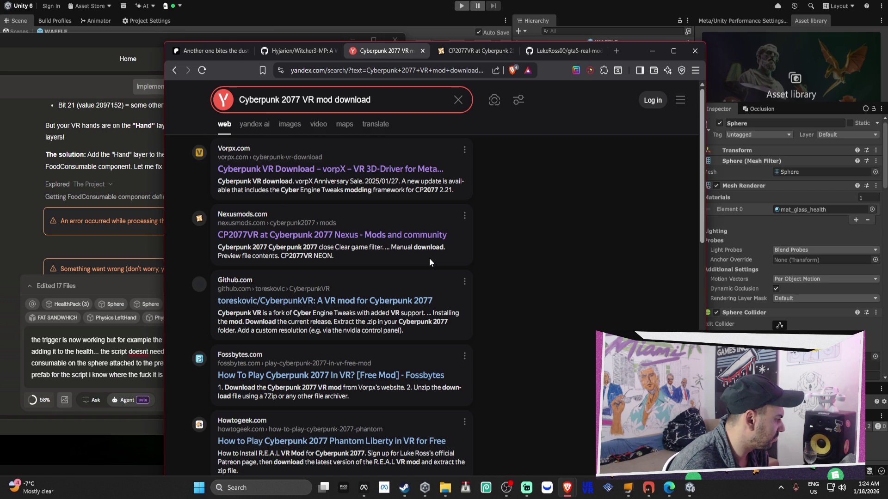
pyautogui.scroll(-3, 429, 262)
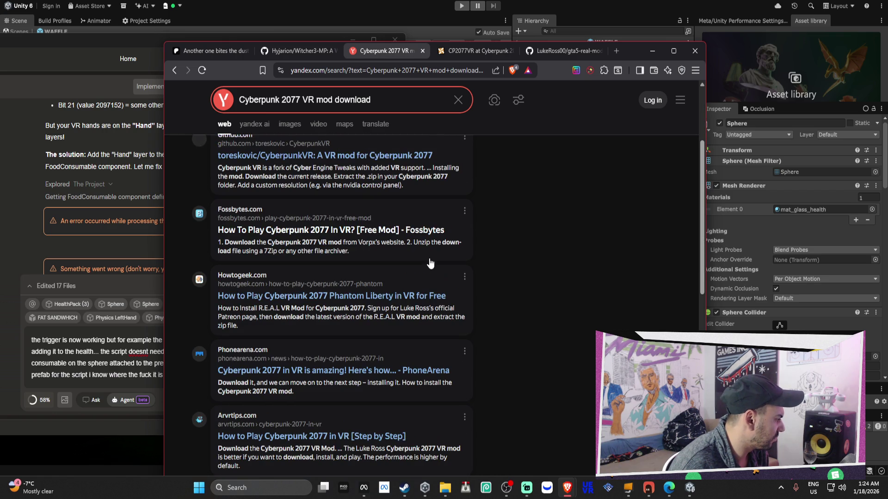
pyautogui.rightClick(413, 371)
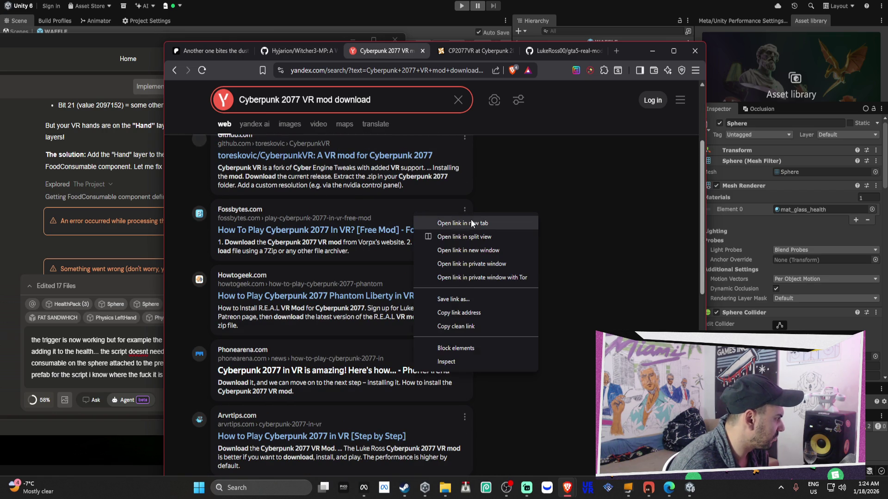
pyautogui.click(471, 224)
pyautogui.scroll(-1, 493, 292)
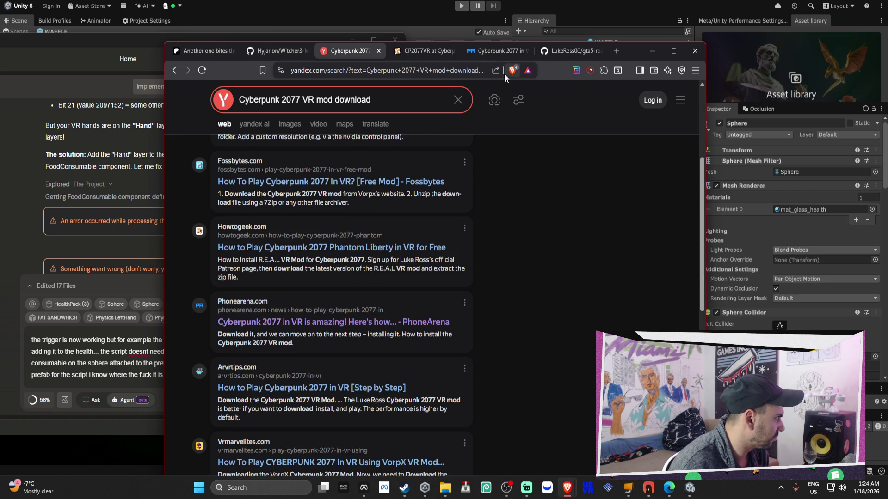
# Read through PhoneArena's 'Cyberpunk 2077 in VR' article.
pyautogui.click(504, 51)
pyautogui.scroll(-10, 544, 226)
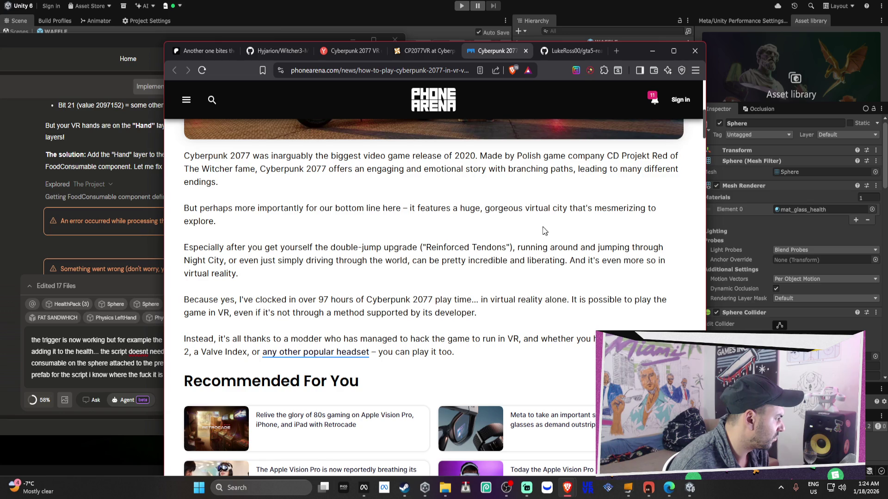
pyautogui.moveTo(200, 297); pyautogui.dragTo(539, 330)
pyautogui.scroll(-7, 539, 330)
pyautogui.scroll(-10, 702, 169)
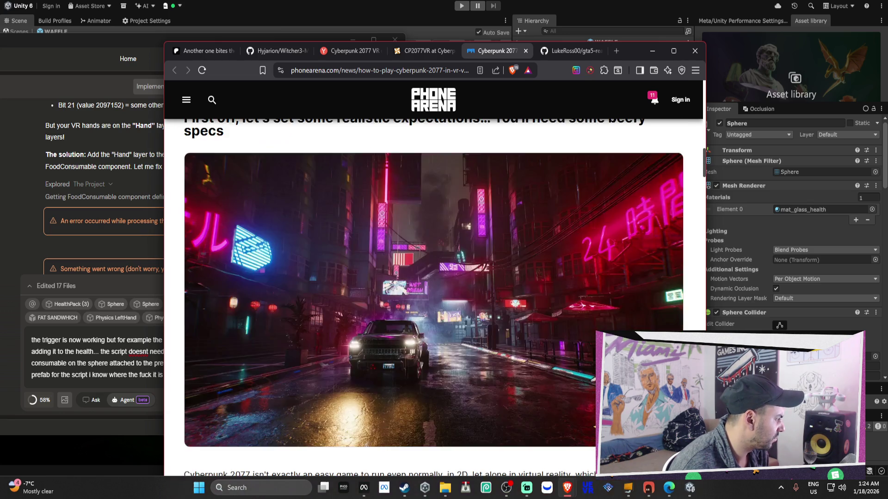
pyautogui.moveTo(704, 172); pyautogui.dragTo(693, 365)
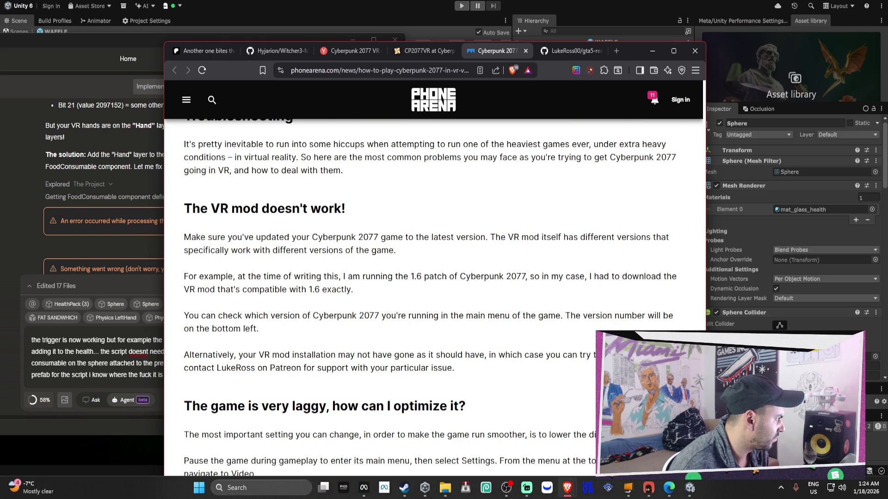
pyautogui.scroll(-1, 430, 296)
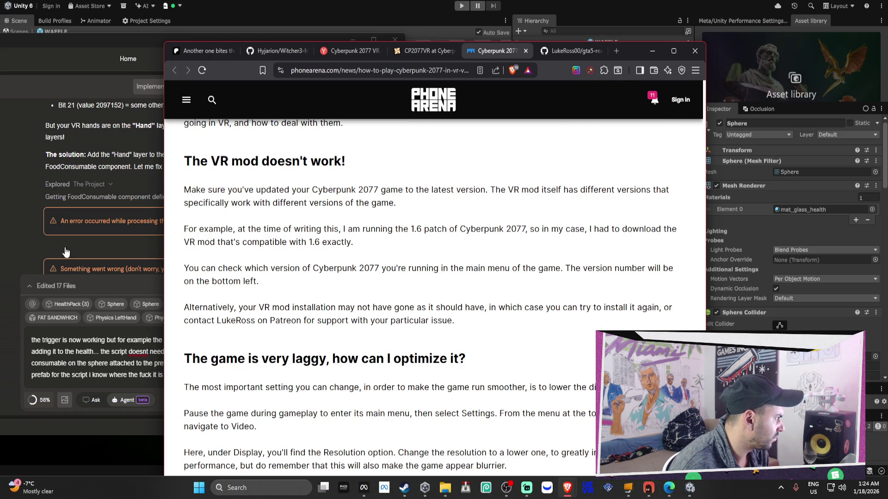
pyautogui.click(78, 266)
pyautogui.click(536, 225)
pyautogui.scroll(-2, 593, 301)
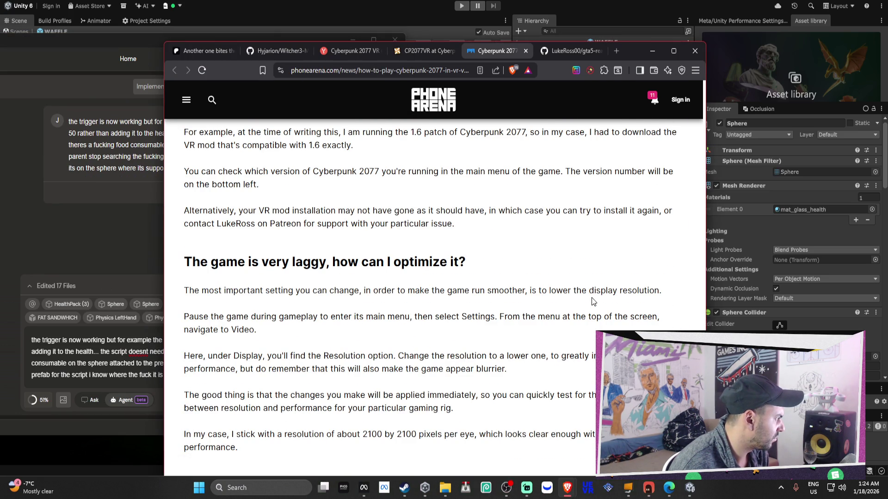
pyautogui.scroll(-4, 593, 301)
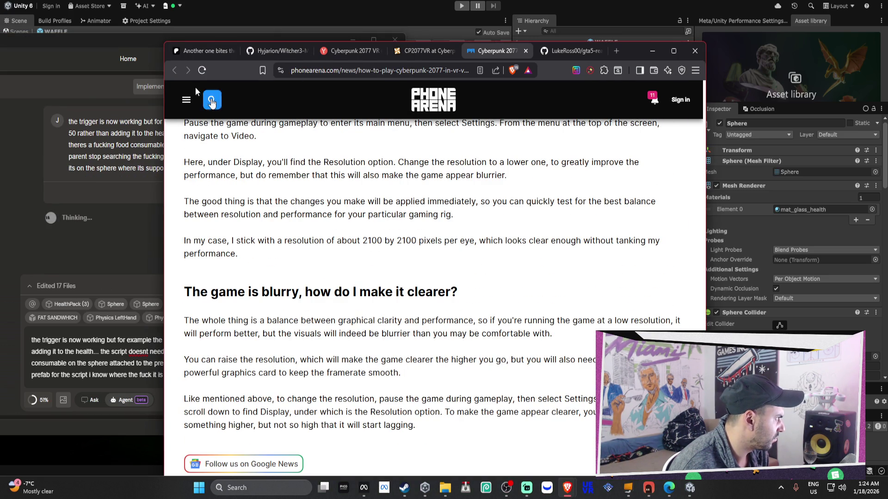
# Close the PhoneArena, Nexus Mods, Yandex, Witcher3 GitHub, Patreon and GitHub tabs, shutting the browser.
pyautogui.click(526, 51)
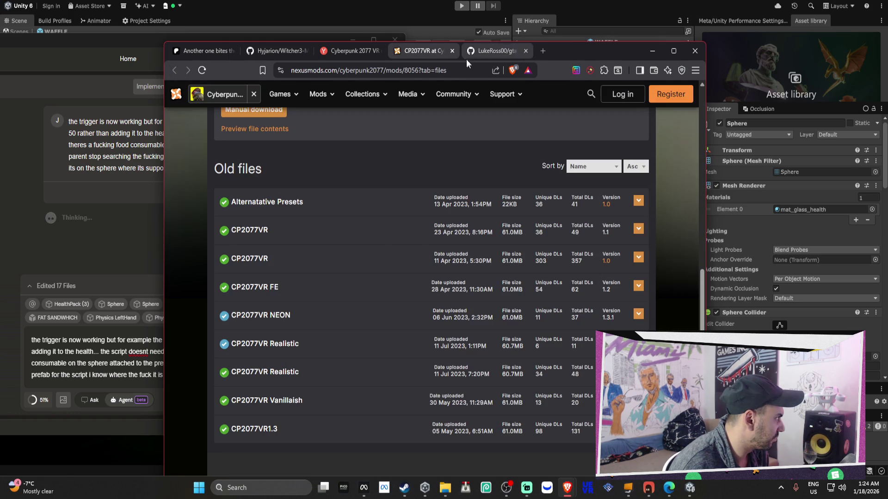
pyautogui.click(454, 51)
pyautogui.click(379, 51)
pyautogui.click(298, 55)
pyautogui.click(304, 51)
pyautogui.click(219, 52)
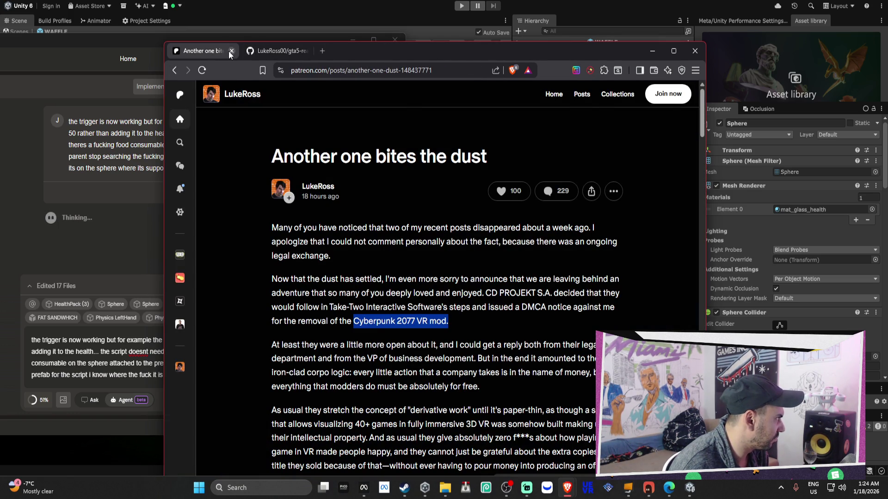
pyautogui.click(230, 50)
pyautogui.click(231, 50)
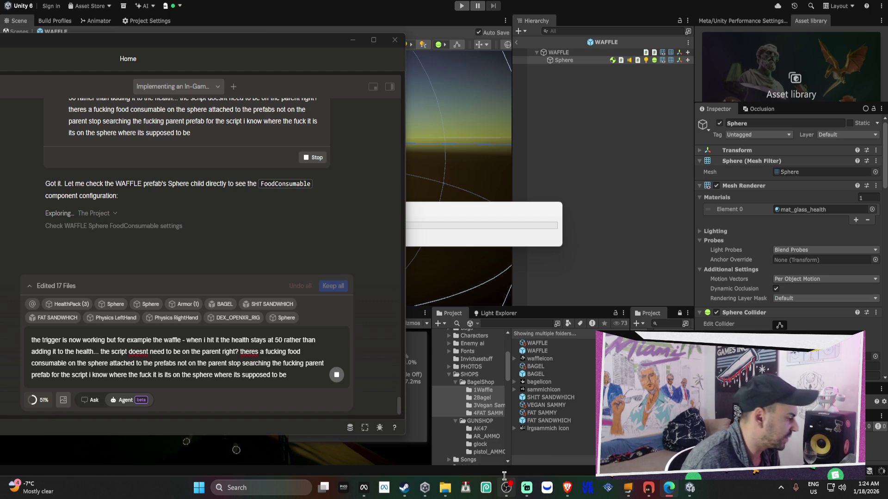
# Bring the SPT-VR Brave window forward, close the Grok chat and open the Meta Horizon dashboard.
pyautogui.moveTo(569, 490)
pyautogui.moveTo(588, 440)
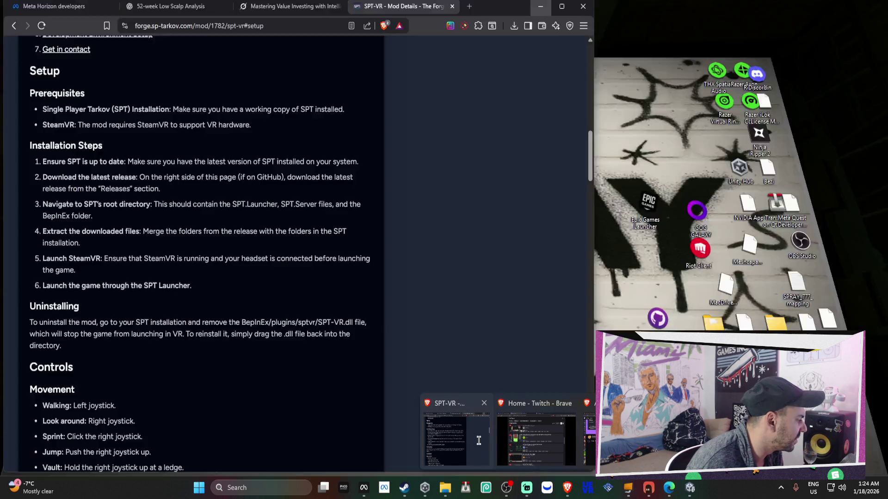
pyautogui.click(479, 441)
pyautogui.click(249, 11)
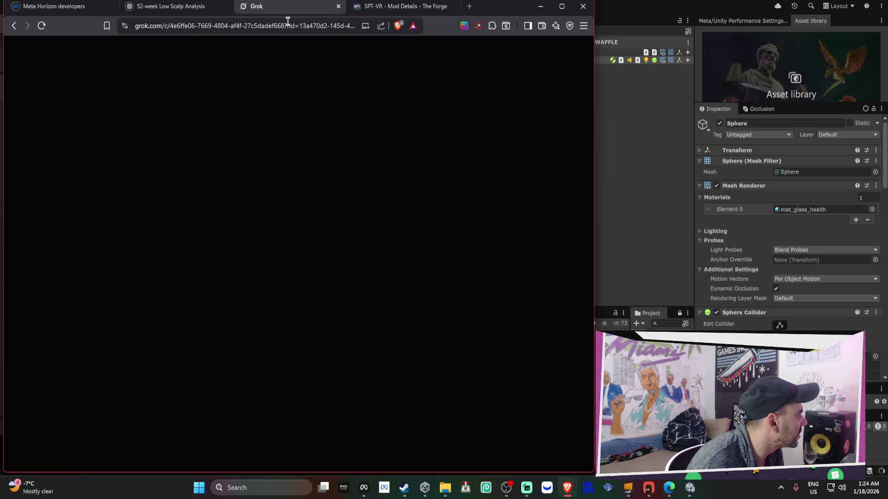
pyautogui.click(339, 6)
pyautogui.click(158, 6)
pyautogui.click(51, 8)
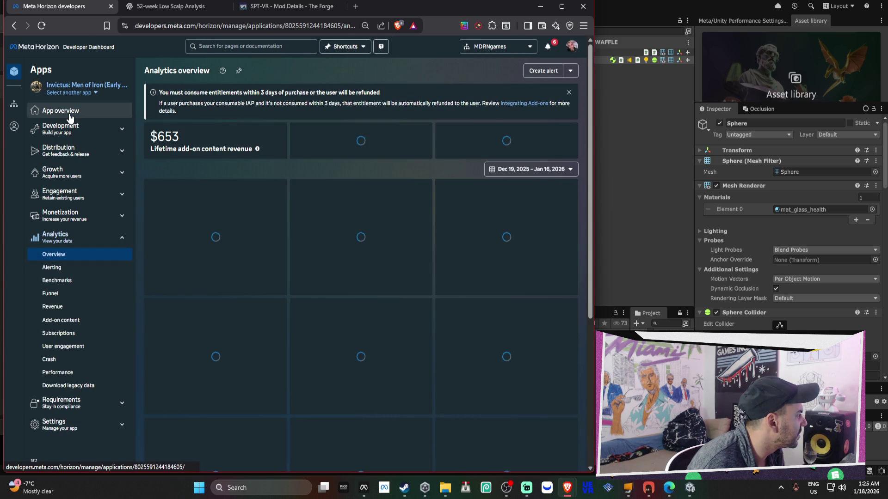
# Review Invictus: Men of Iron's Analytics Overview: 2,726 installs, active users and 11.99% crash rate.
pyautogui.click(69, 116)
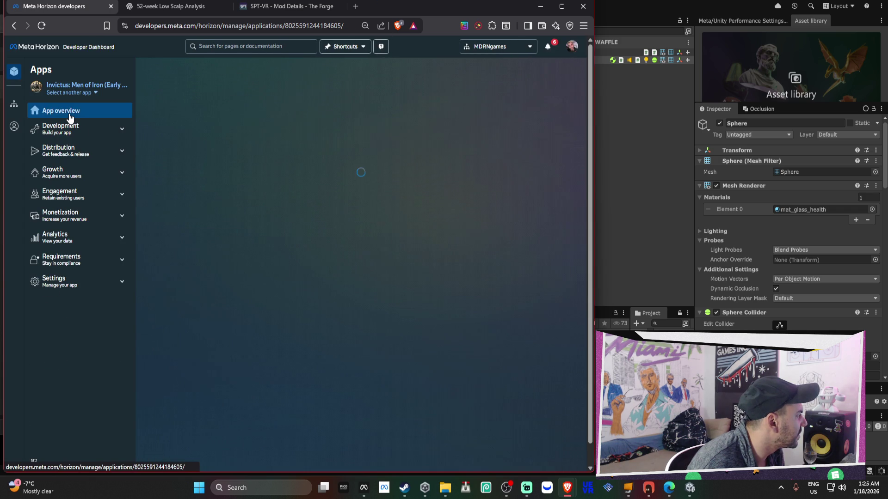
pyautogui.click(58, 242)
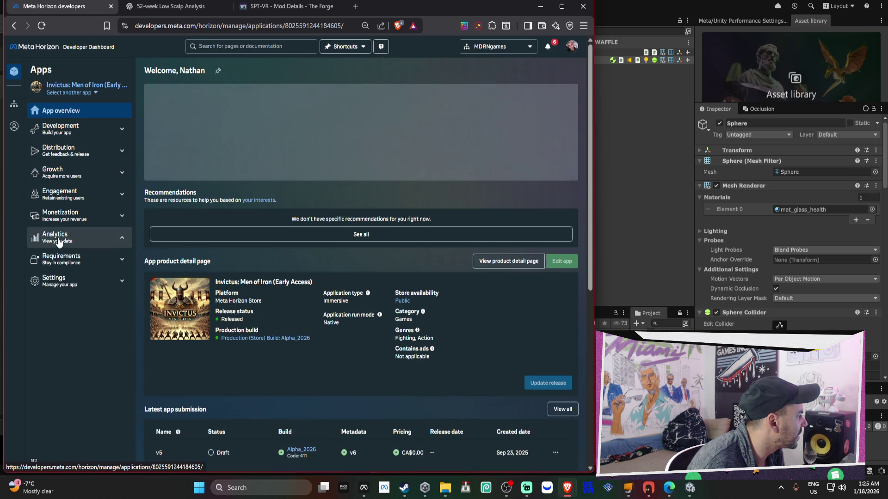
pyautogui.click(60, 254)
pyautogui.scroll(-5, 478, 283)
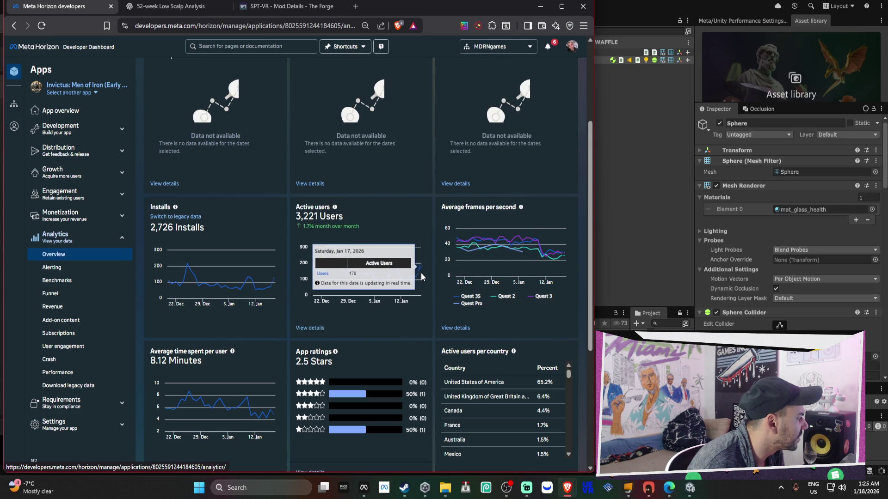
pyautogui.scroll(-2, 282, 405)
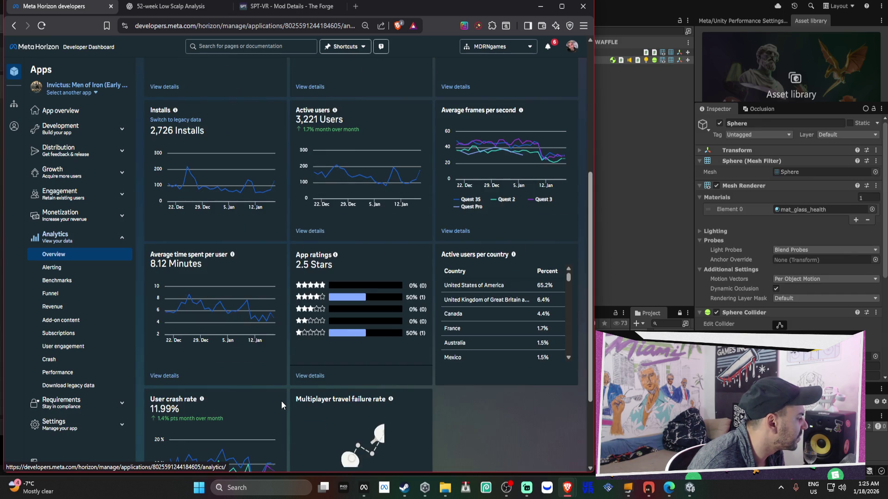
pyautogui.scroll(-1, 298, 370)
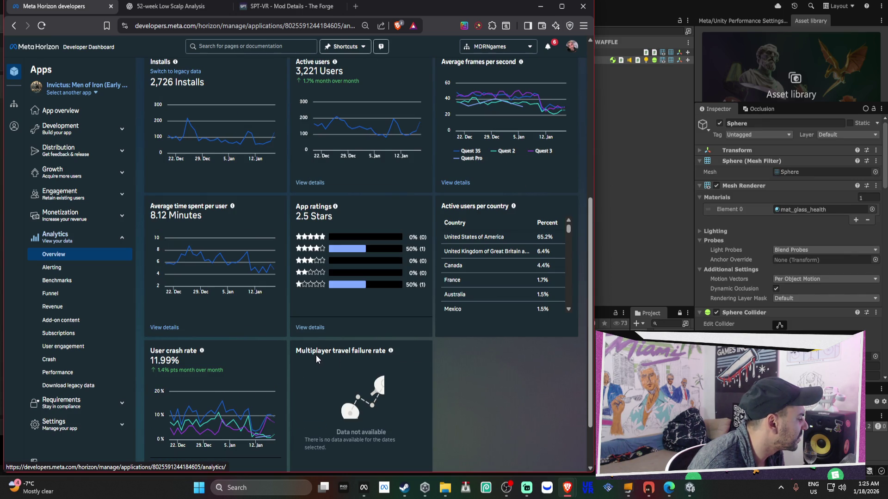
pyautogui.moveTo(274, 411)
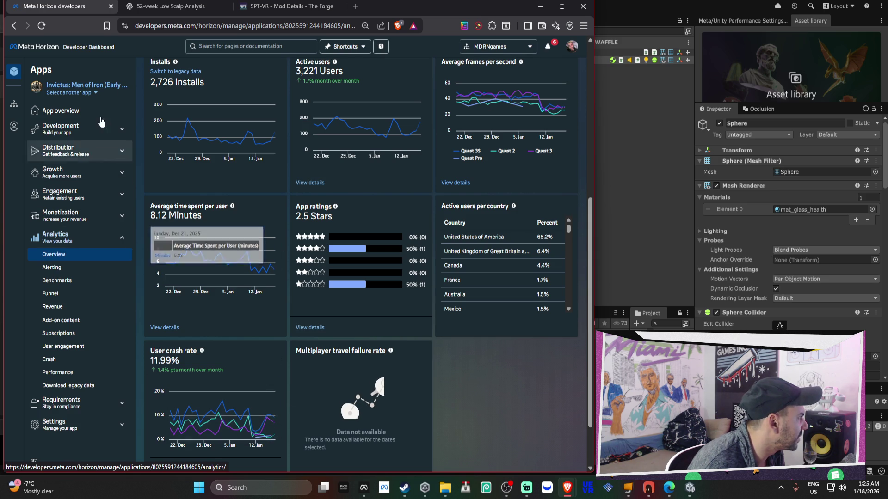
pyautogui.click(79, 112)
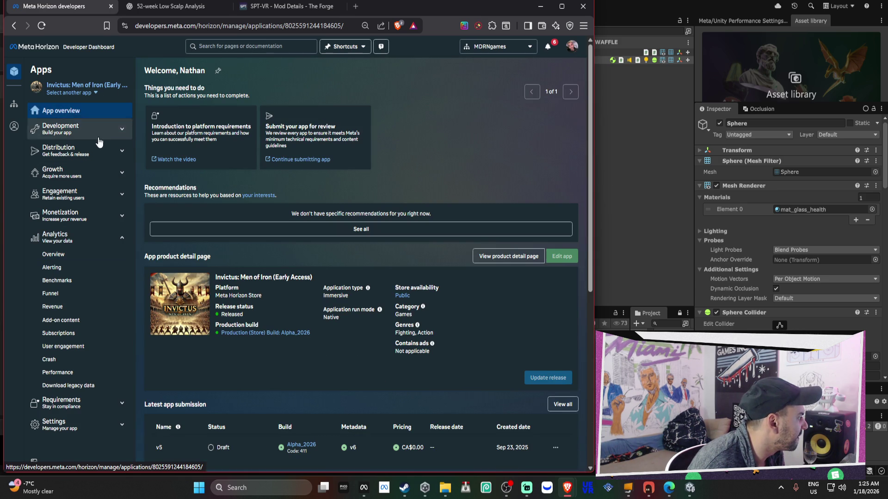
# Check the Distribution release channels, go to My apps, then return to Unity's AI agent chat.
pyautogui.click(79, 149)
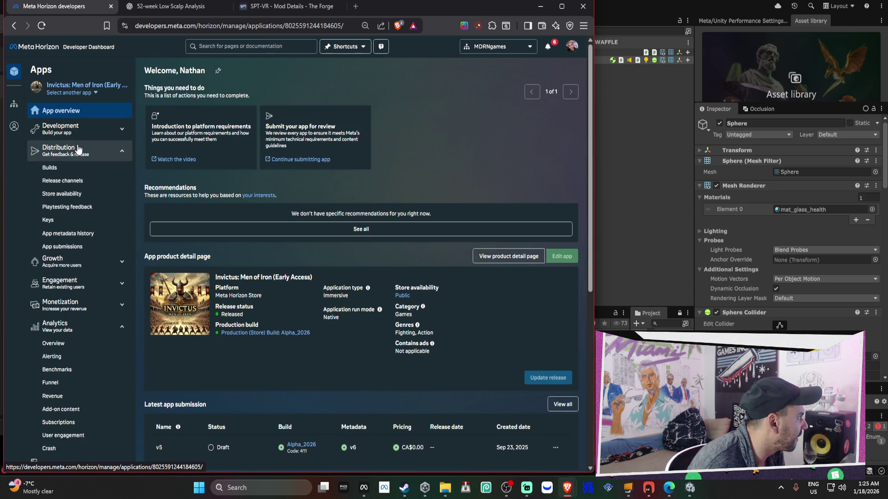
pyautogui.click(87, 182)
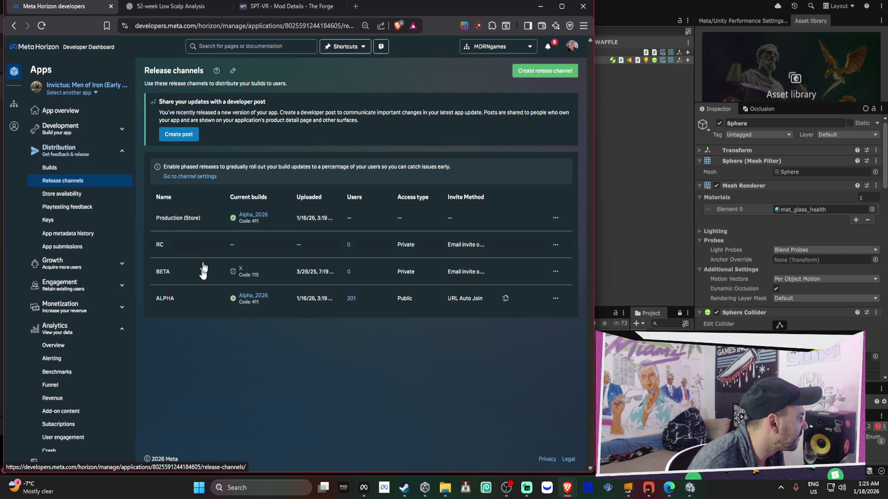
pyautogui.moveTo(298, 301); pyautogui.dragTo(186, 177)
pyautogui.click(92, 54)
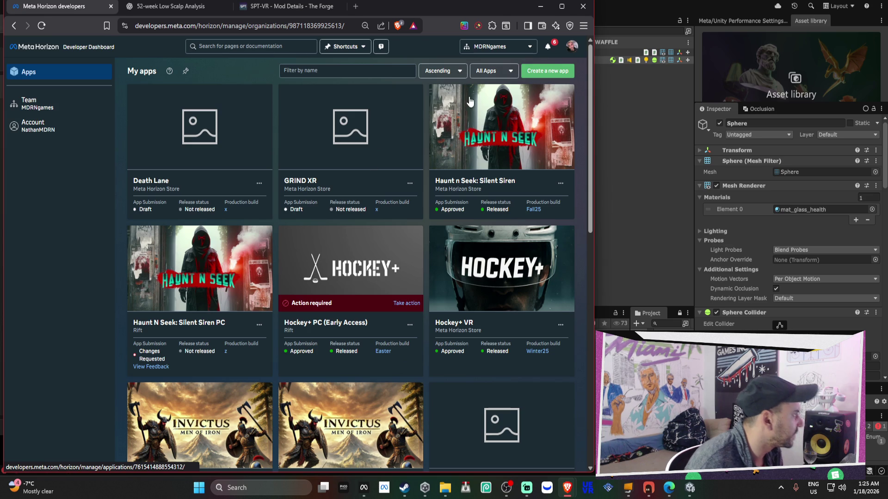
pyautogui.hotkey('alt', 'Tab')
pyautogui.click(649, 488)
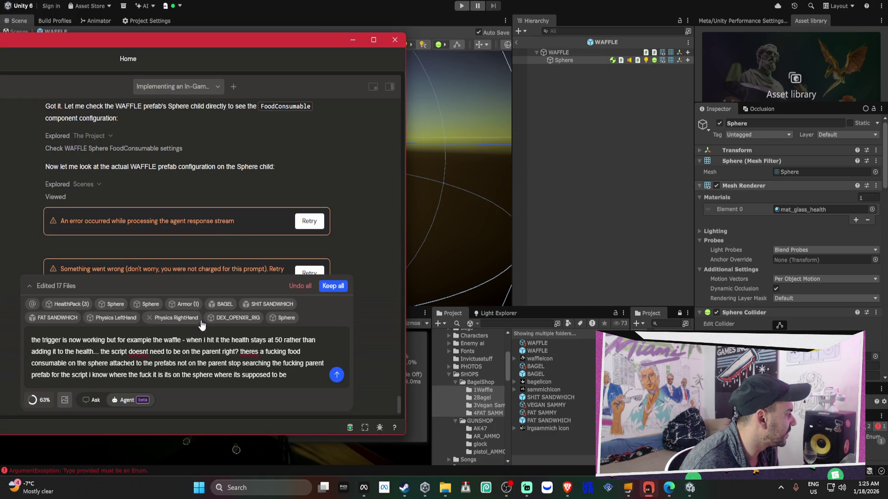
# Send the AI assistant the question about the waffle not adding health.
pyautogui.click(515, 41)
pyautogui.click(648, 488)
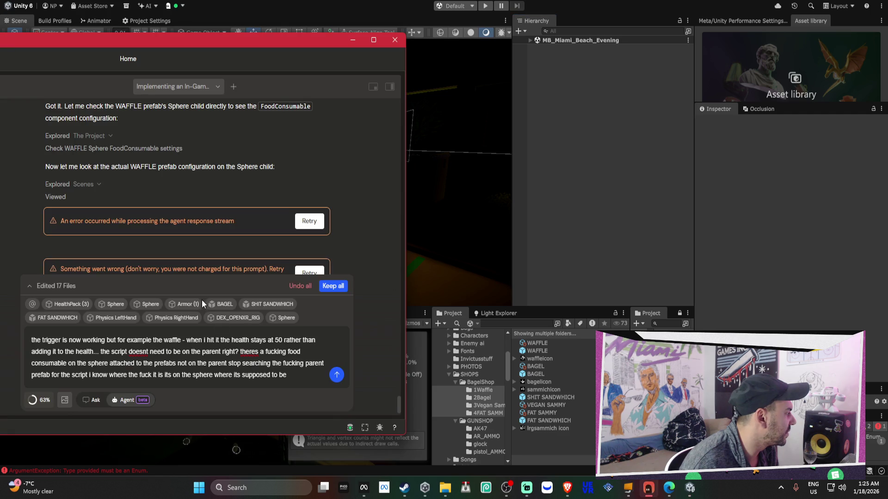
pyautogui.click(338, 377)
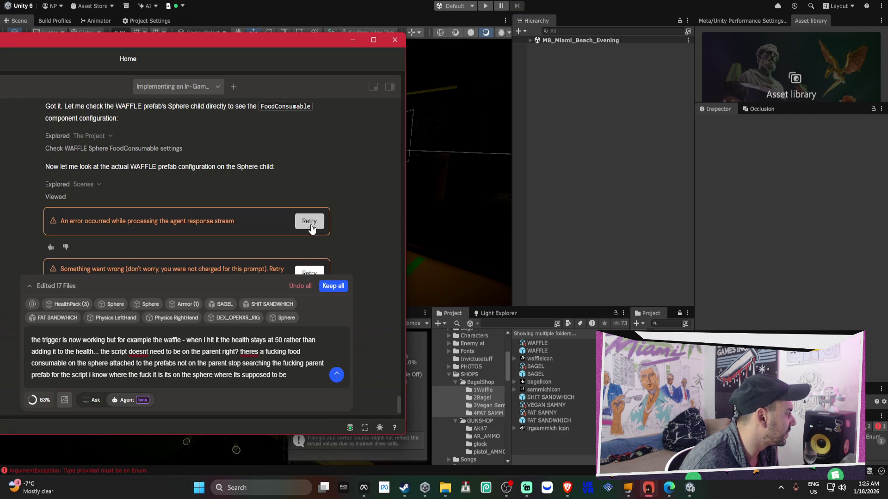
# Return to the Scene view and look around toward the hotel street.
pyautogui.click(596, 217)
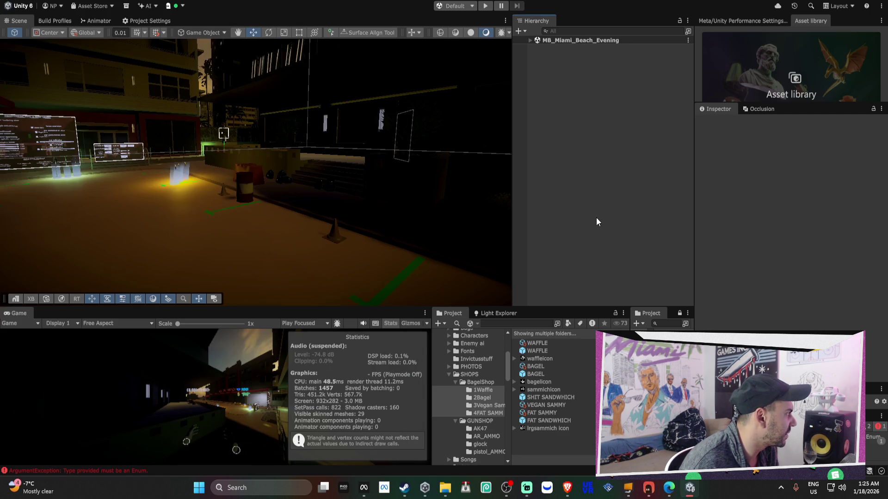
pyautogui.moveTo(482, 248)
pyautogui.mouseDown()
pyautogui.moveTo(227, 200)
pyautogui.moveTo(304, 202)
pyautogui.moveTo(396, 180)
pyautogui.moveTo(406, 153)
pyautogui.moveTo(447, 172)
pyautogui.mouseUp()
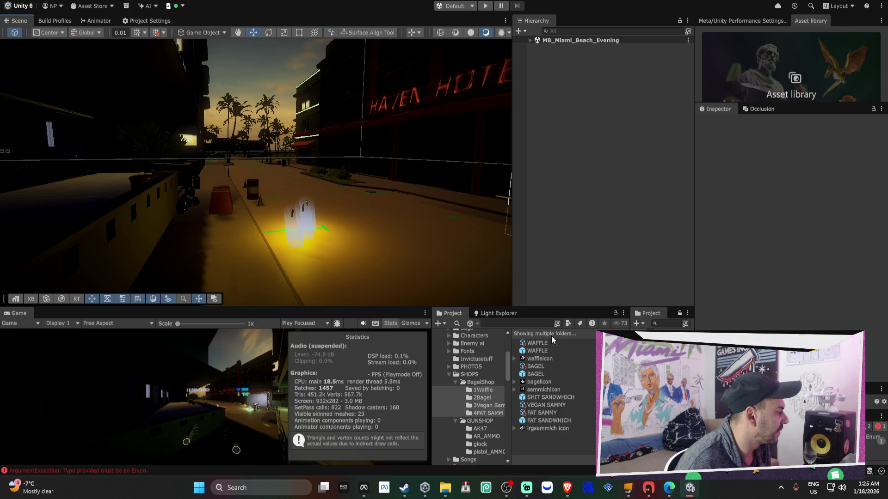
pyautogui.scroll(-10, 462, 366)
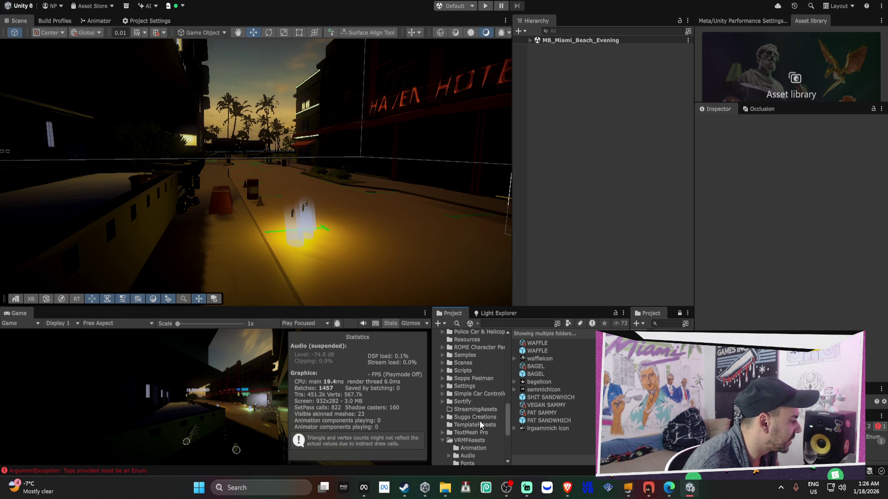
pyautogui.scroll(-3, 479, 421)
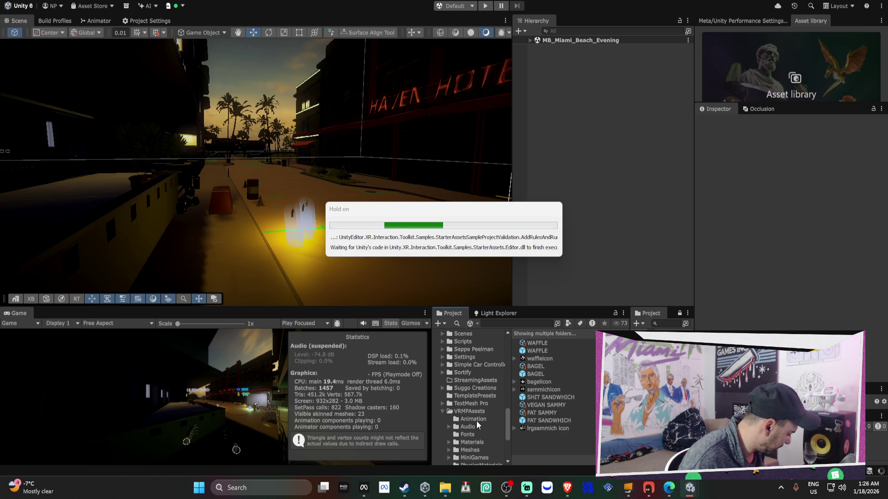
pyautogui.scroll(5, 466, 417)
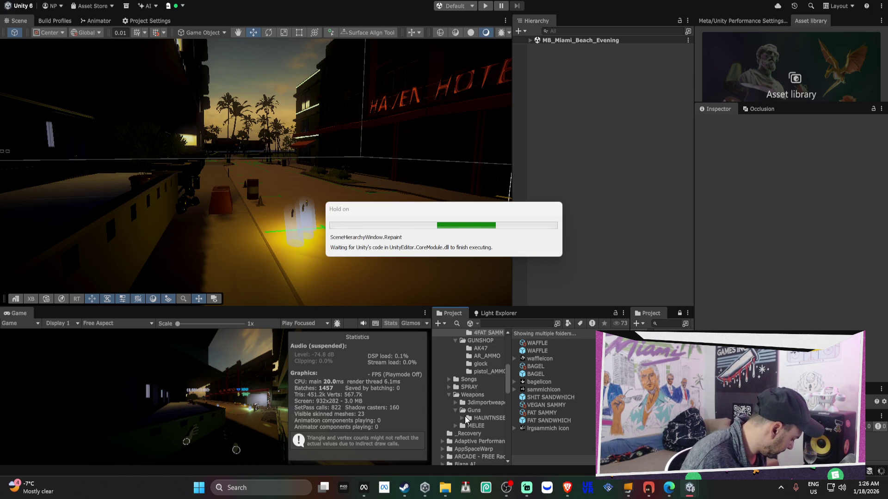
pyautogui.scroll(-5, 464, 416)
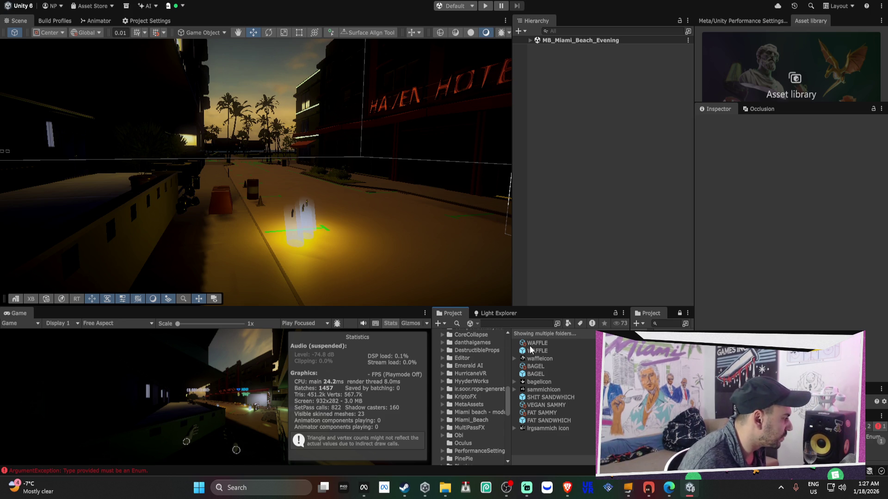
pyautogui.scroll(-10, 483, 414)
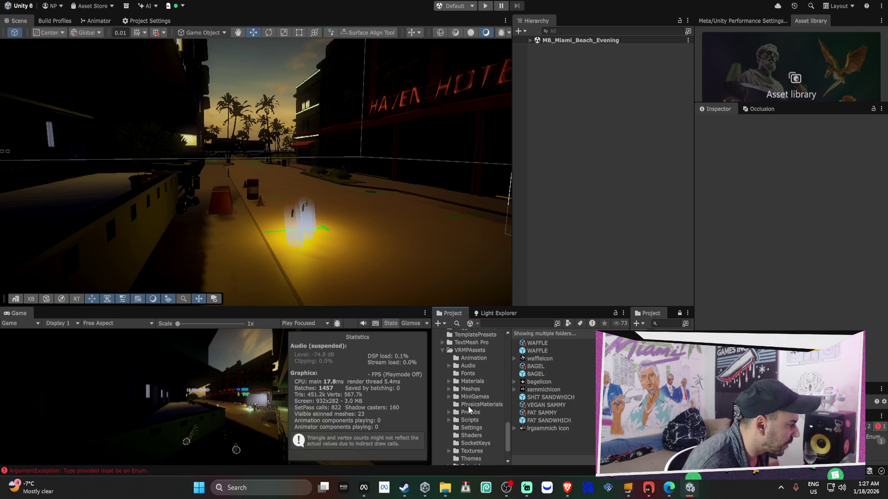
# Open URP-Performant in VRMPAssets/Settings and set Shadows Max Distance from 15 to 42.3.
pyautogui.click(481, 400)
pyautogui.click(566, 352)
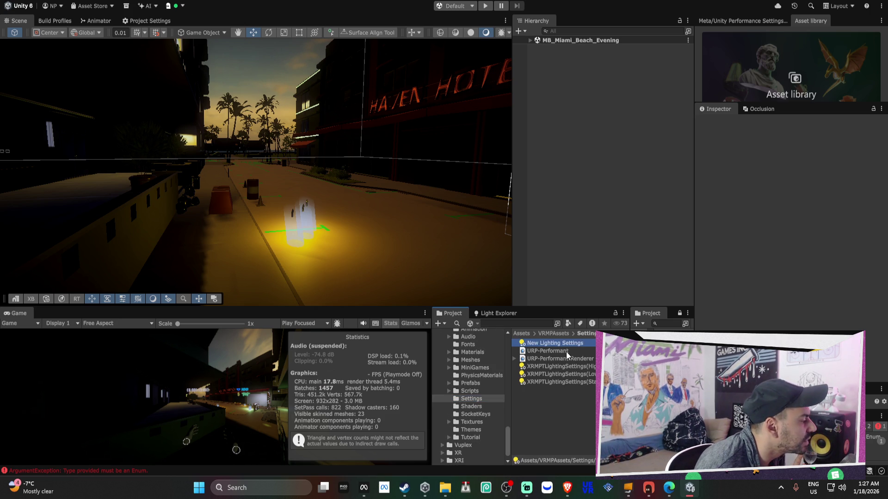
pyautogui.scroll(-15, 769, 250)
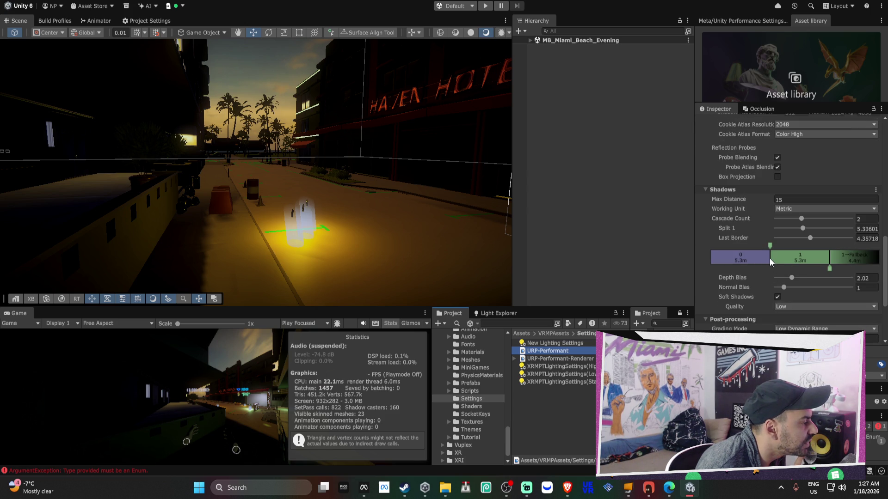
pyautogui.moveTo(728, 199)
pyautogui.mouseDown()
pyautogui.moveTo(690, 205)
pyautogui.moveTo(790, 204)
pyautogui.moveTo(35, 204)
pyautogui.moveTo(299, 197)
pyautogui.mouseUp()
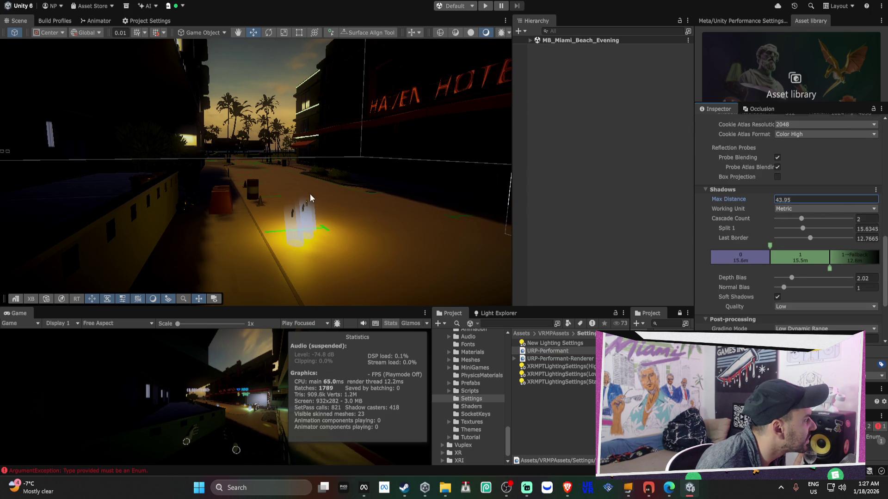
pyautogui.moveTo(360, 196); pyautogui.dragTo(228, 204)
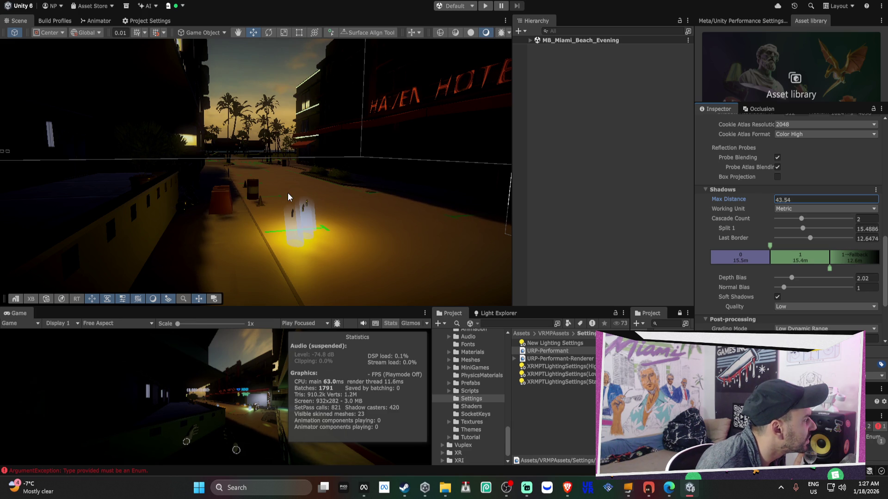
pyautogui.moveTo(288, 192)
pyautogui.mouseDown()
pyautogui.moveTo(300, 192)
pyautogui.moveTo(264, 186)
pyautogui.moveTo(279, 177)
pyautogui.moveTo(243, 155)
pyautogui.mouseUp()
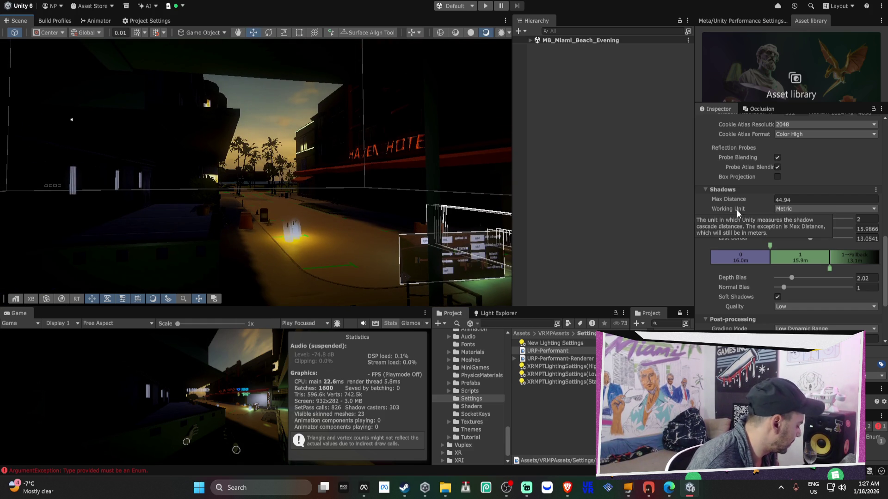
pyautogui.moveTo(728, 198); pyautogui.dragTo(716, 198)
# Fly the Scene view around the Haven Hotel street, then search the Hierarchy for 'dir'.
pyautogui.moveTo(207, 169)
pyautogui.mouseDown()
pyautogui.moveTo(37, 172)
pyautogui.moveTo(878, 172)
pyautogui.moveTo(853, 175)
pyautogui.mouseUp()
pyautogui.moveTo(435, 200); pyautogui.dragTo(109, 177)
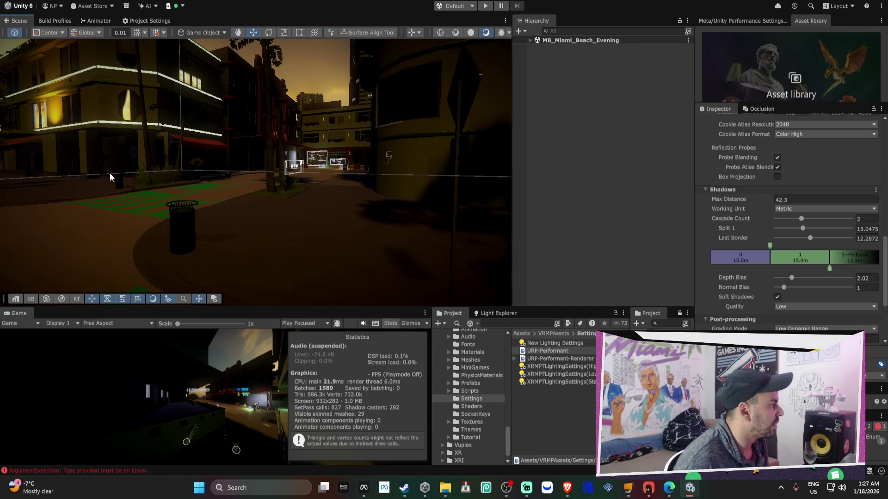
pyautogui.moveTo(305, 186); pyautogui.dragTo(359, 165)
pyautogui.press('w')
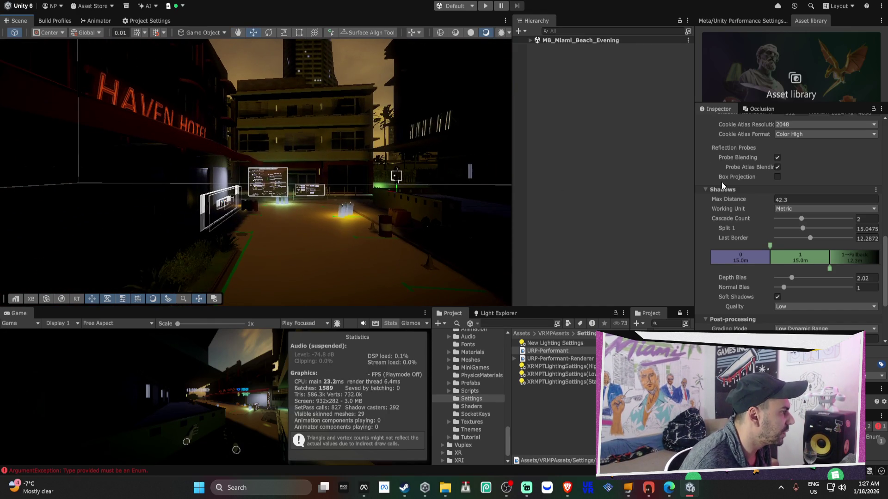
pyautogui.scroll(-4, 751, 229)
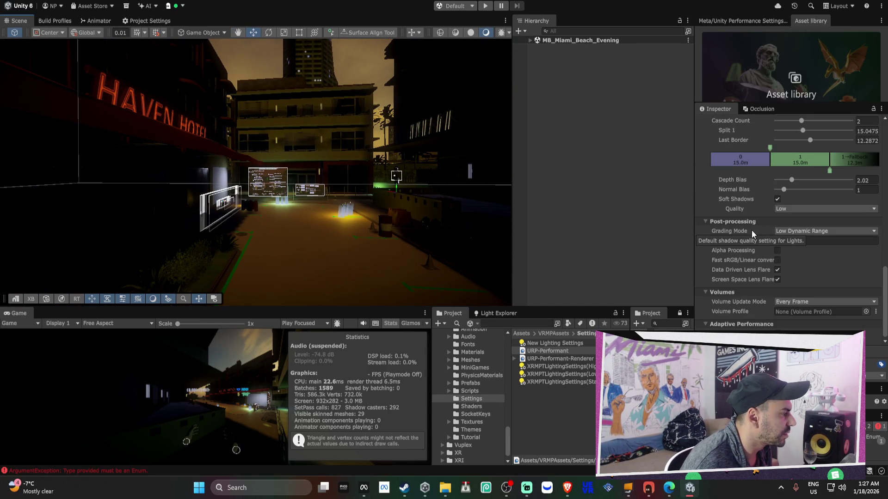
pyautogui.moveTo(406, 181)
pyautogui.mouseDown()
pyautogui.moveTo(398, 178)
pyautogui.moveTo(462, 152)
pyautogui.mouseUp()
pyautogui.moveTo(558, 98); pyautogui.dragTo(499, 150)
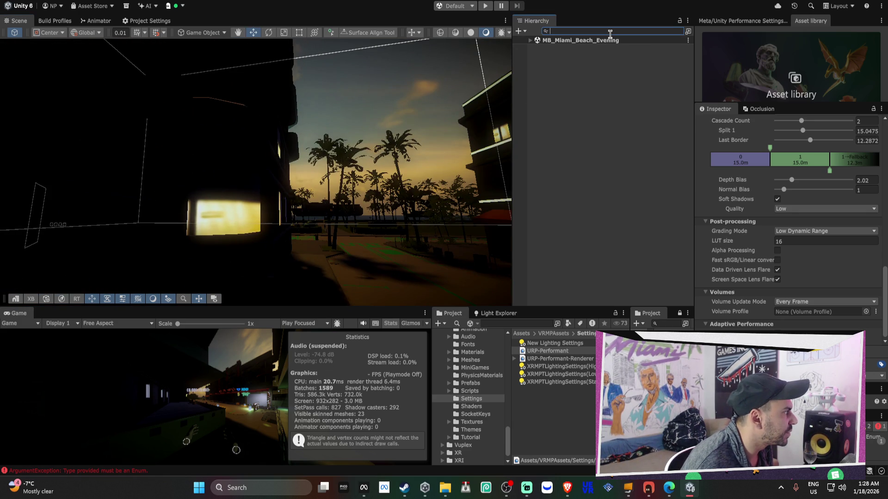
pyautogui.write('dir')
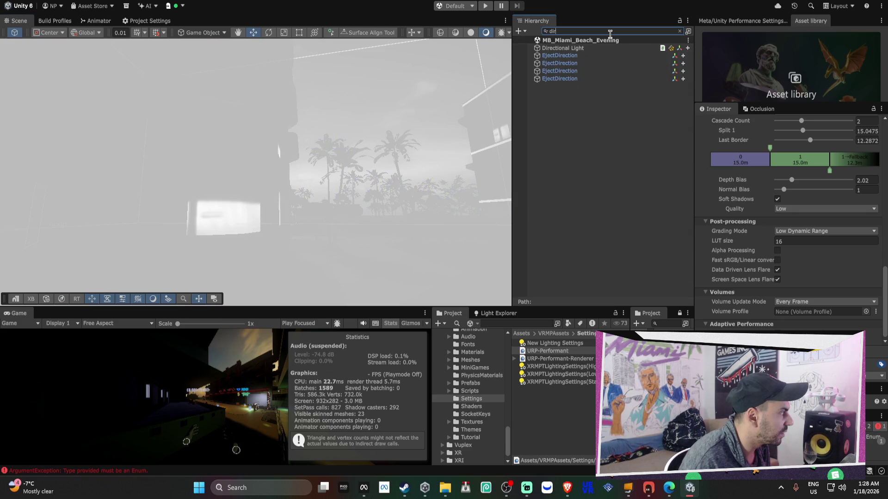
# Select the Directional Light from the search results, clear the filter, and frame it.
pyautogui.press('Down')
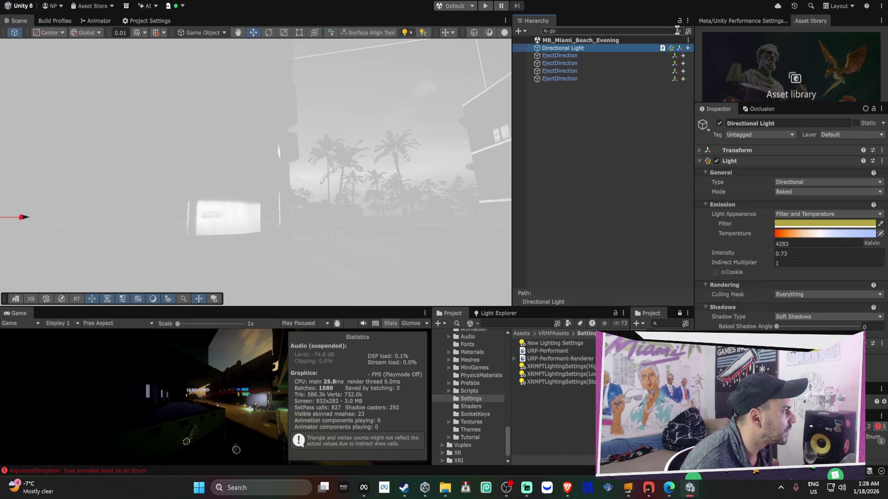
pyautogui.click(678, 31)
pyautogui.press('f')
pyautogui.moveTo(214, 140)
pyautogui.mouseDown()
pyautogui.moveTo(326, 218)
pyautogui.moveTo(183, 141)
pyautogui.moveTo(558, 91)
pyautogui.moveTo(394, 114)
pyautogui.moveTo(383, 129)
pyautogui.moveTo(330, 134)
pyautogui.moveTo(470, 153)
pyautogui.moveTo(357, 139)
pyautogui.moveTo(376, 123)
pyautogui.moveTo(396, 121)
pyautogui.moveTo(412, 122)
pyautogui.moveTo(197, 152)
pyautogui.moveTo(301, 168)
pyautogui.moveTo(344, 148)
pyautogui.mouseUp()
pyautogui.press('e')
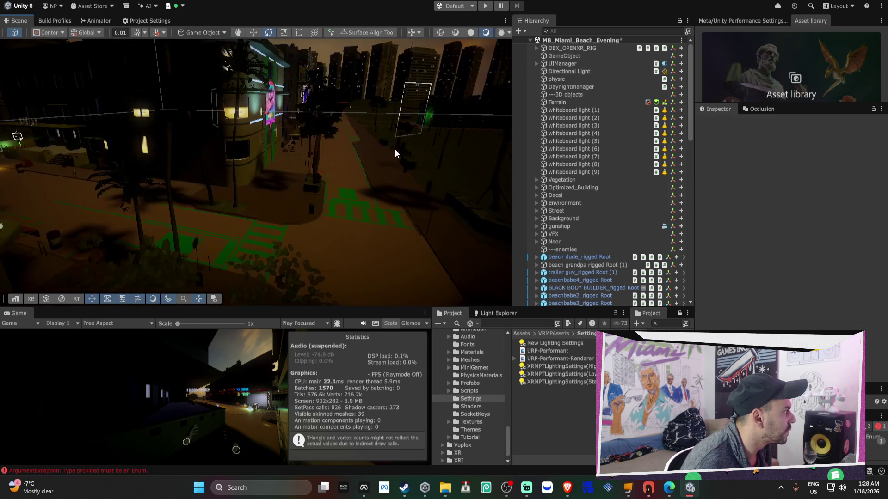
# Reselect the Directional Light, face it from the street, and start rotating it.
pyautogui.click(569, 71)
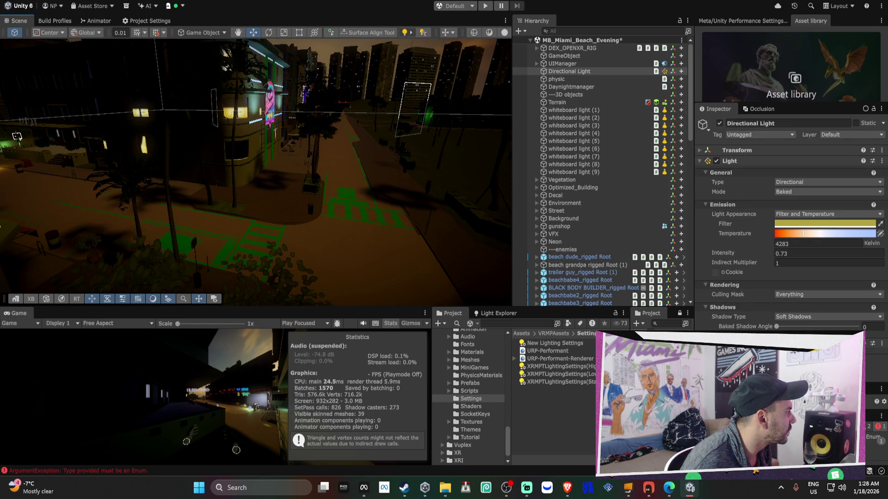
pyautogui.moveTo(422, 192)
pyautogui.mouseDown()
pyautogui.moveTo(248, 142)
pyautogui.moveTo(287, 128)
pyautogui.mouseUp()
pyautogui.moveTo(259, 166)
pyautogui.mouseDown()
pyautogui.moveTo(313, 176)
pyautogui.moveTo(333, 148)
pyautogui.moveTo(305, 128)
pyautogui.moveTo(277, 133)
pyautogui.moveTo(229, 192)
pyautogui.moveTo(252, 155)
pyautogui.moveTo(394, 104)
pyautogui.mouseUp()
pyautogui.press('e')
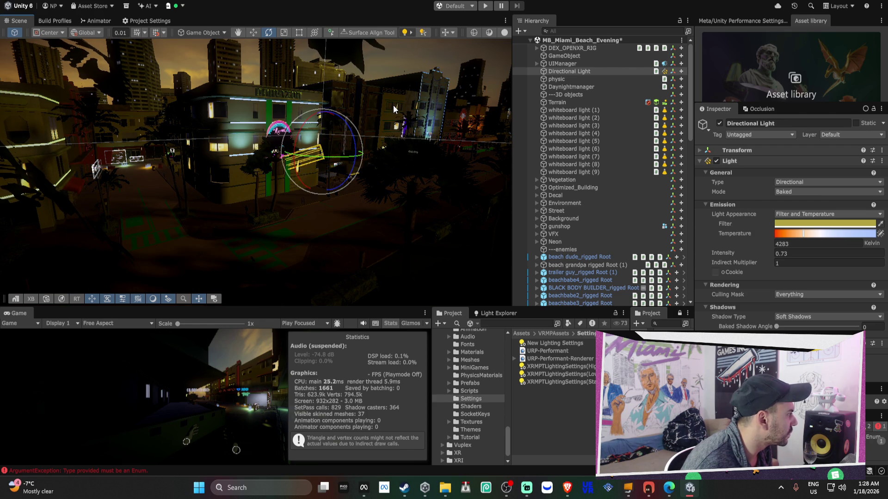
pyautogui.moveTo(357, 136)
pyautogui.mouseDown()
pyautogui.moveTo(324, 141)
pyautogui.moveTo(270, 170)
pyautogui.moveTo(146, 162)
pyautogui.moveTo(501, 195)
pyautogui.moveTo(293, 115)
pyautogui.moveTo(301, 108)
pyautogui.moveTo(330, 114)
pyautogui.moveTo(277, 110)
pyautogui.mouseUp()
# Drag the Directional Light's rotation ring to shift the sun angle and street shadows.
pyautogui.press('f')
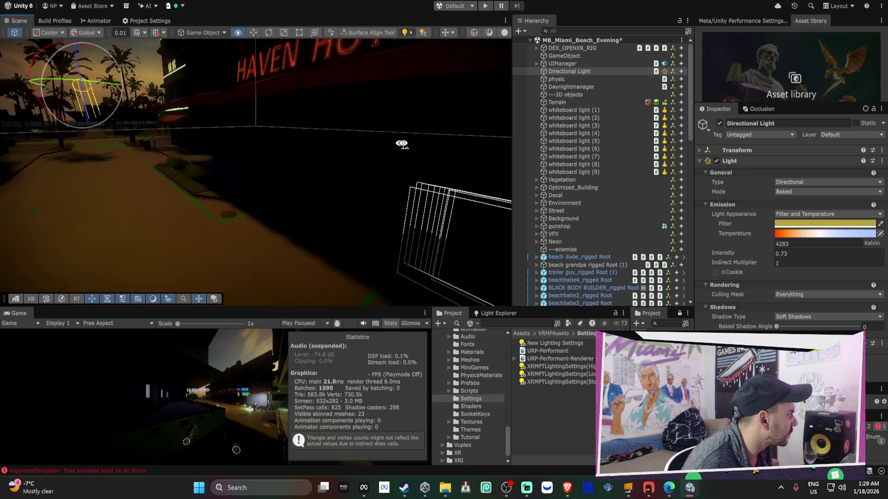
pyautogui.moveTo(468, 153)
pyautogui.mouseDown()
pyautogui.moveTo(262, 141)
pyautogui.moveTo(258, 95)
pyautogui.mouseUp()
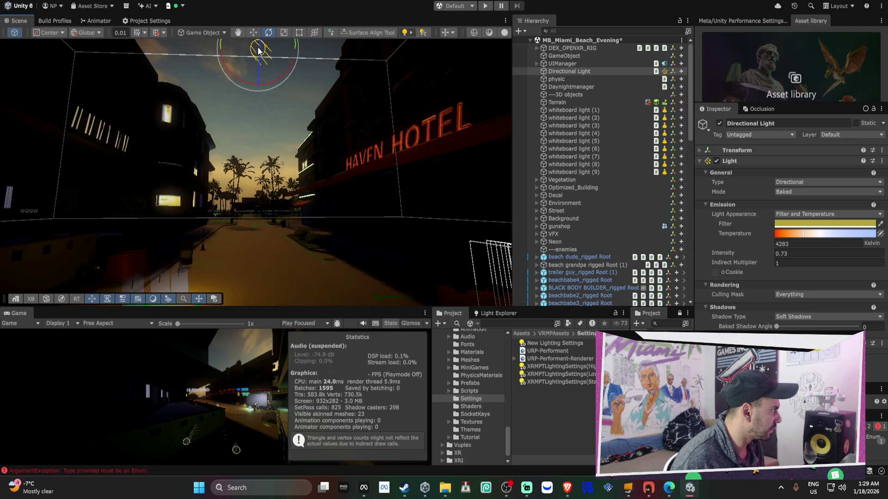
pyautogui.moveTo(279, 46)
pyautogui.mouseDown()
pyautogui.moveTo(253, 41)
pyautogui.moveTo(259, 78)
pyautogui.mouseUp()
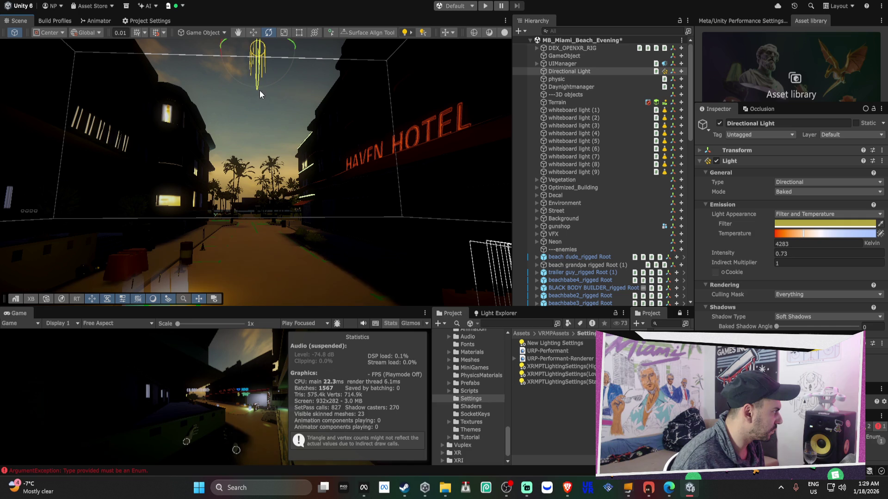
pyautogui.moveTo(262, 122); pyautogui.dragTo(269, 235)
pyautogui.moveTo(277, 275)
pyautogui.mouseDown()
pyautogui.moveTo(278, 291)
pyautogui.moveTo(261, 213)
pyautogui.moveTo(268, 222)
pyautogui.moveTo(261, 75)
pyautogui.mouseUp()
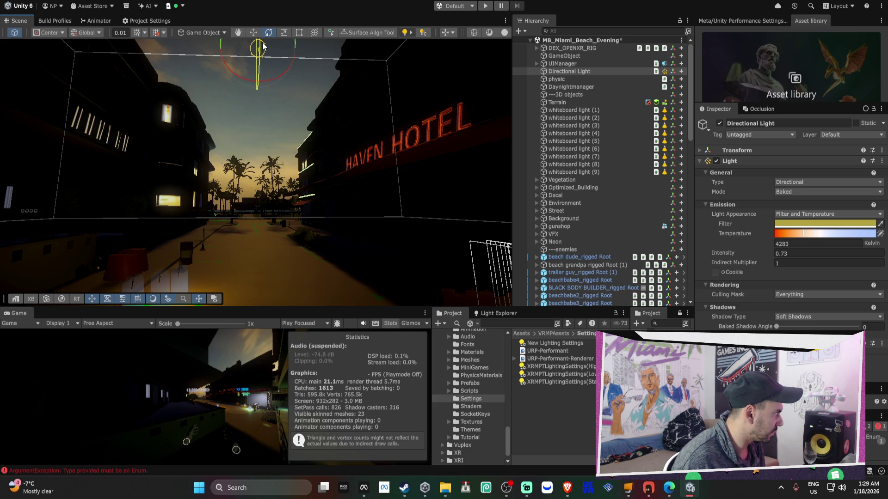
pyautogui.moveTo(266, 46)
pyautogui.mouseDown()
pyautogui.moveTo(288, 50)
pyautogui.moveTo(248, 90)
pyautogui.moveTo(273, 224)
pyautogui.mouseUp()
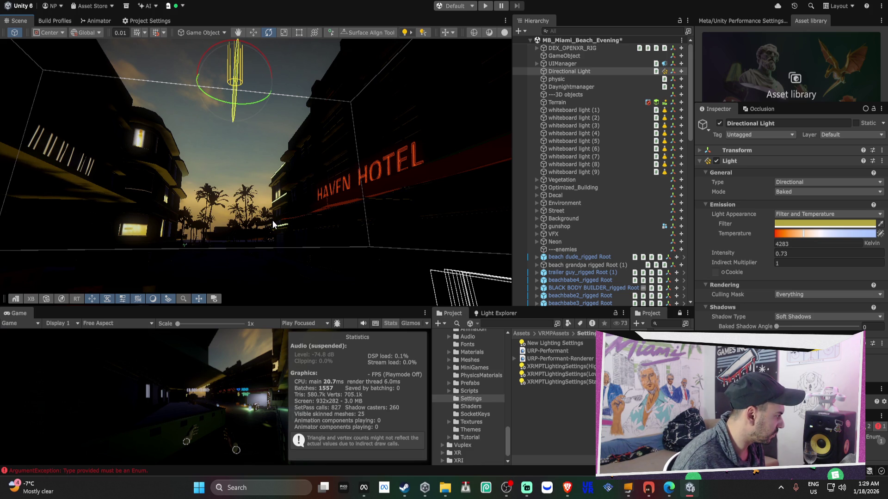
pyautogui.moveTo(274, 224)
pyautogui.mouseDown()
pyautogui.moveTo(347, 198)
pyautogui.moveTo(167, 190)
pyautogui.mouseUp()
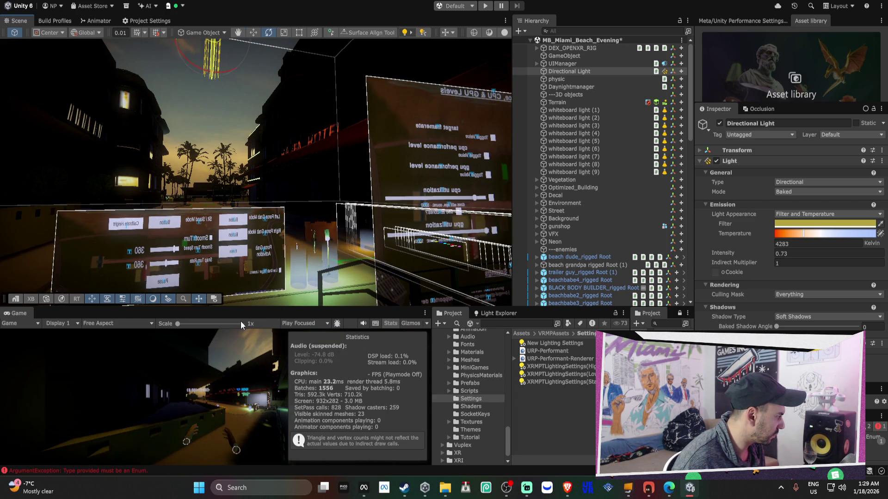
# Move the Directional Light down toward the street, then rotate it to brighten the buildings.
pyautogui.moveTo(240, 253); pyautogui.dragTo(288, 103)
pyautogui.press('w')
pyautogui.moveTo(254, 124)
pyautogui.mouseDown()
pyautogui.moveTo(105, 261)
pyautogui.moveTo(65, 278)
pyautogui.moveTo(374, 169)
pyautogui.moveTo(403, 210)
pyautogui.moveTo(237, 112)
pyautogui.moveTo(301, 104)
pyautogui.moveTo(278, 88)
pyautogui.moveTo(143, 99)
pyautogui.moveTo(85, 126)
pyautogui.moveTo(9, 136)
pyautogui.moveTo(883, 137)
pyautogui.moveTo(822, 148)
pyautogui.mouseUp()
pyautogui.press('e')
pyautogui.moveTo(420, 200)
pyautogui.mouseDown()
pyautogui.moveTo(364, 191)
pyautogui.moveTo(446, 214)
pyautogui.moveTo(148, 222)
pyautogui.moveTo(52, 249)
pyautogui.moveTo(320, 217)
pyautogui.moveTo(264, 212)
pyautogui.moveTo(311, 68)
pyautogui.moveTo(347, 80)
pyautogui.moveTo(74, 233)
pyautogui.moveTo(515, 229)
pyautogui.moveTo(254, 204)
pyautogui.moveTo(503, 266)
pyautogui.mouseUp()
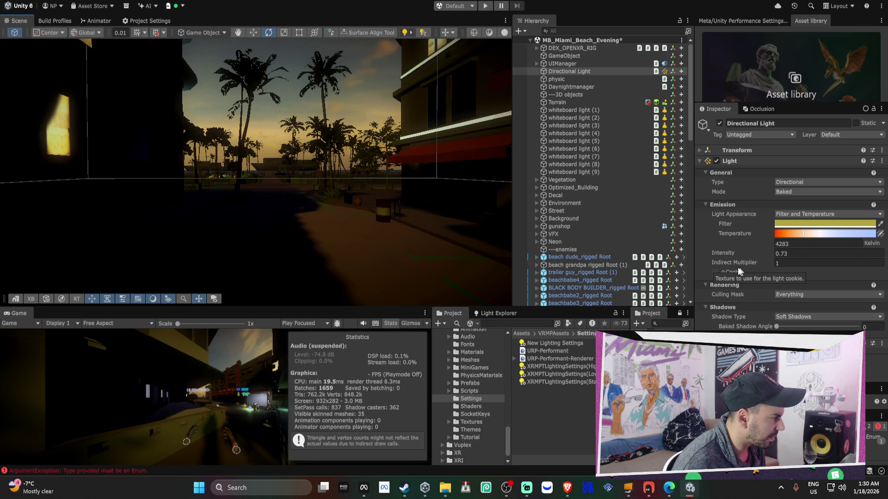
pyautogui.scroll(-4, 641, 273)
# Set URP-Performant to 1 shadow cascade with the last border at 27.5414 over 42.3 m.
pyautogui.scroll(-6, 641, 275)
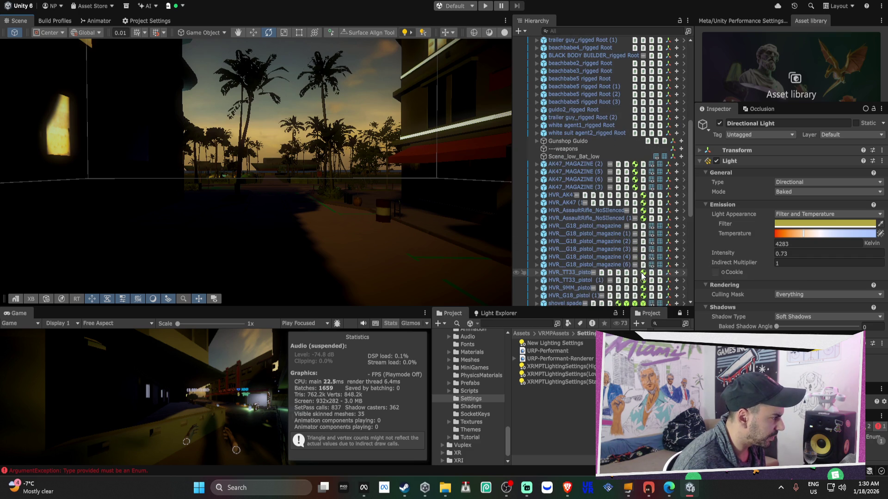
pyautogui.click(548, 353)
pyautogui.scroll(-10, 794, 298)
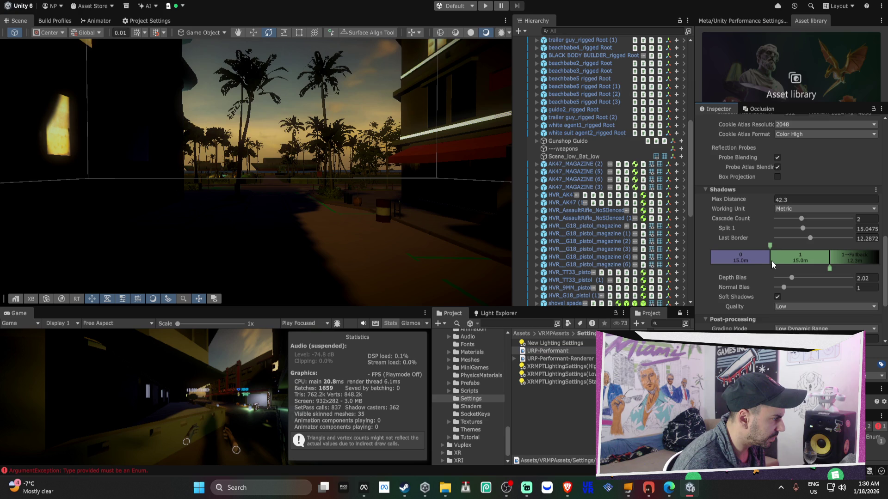
pyautogui.moveTo(769, 259)
pyautogui.mouseDown()
pyautogui.moveTo(680, 256)
pyautogui.moveTo(773, 269)
pyautogui.moveTo(782, 259)
pyautogui.mouseUp()
pyautogui.click(860, 219)
pyautogui.write('1')
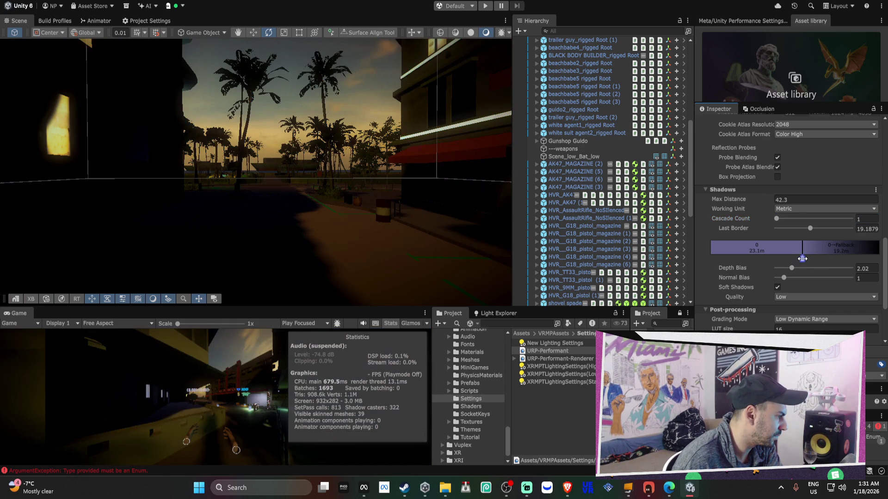
pyautogui.moveTo(803, 259)
pyautogui.mouseDown()
pyautogui.moveTo(697, 263)
pyautogui.moveTo(874, 264)
pyautogui.moveTo(641, 257)
pyautogui.moveTo(767, 262)
pyautogui.moveTo(714, 264)
pyautogui.moveTo(719, 251)
pyautogui.moveTo(657, 258)
pyautogui.moveTo(796, 263)
pyautogui.moveTo(711, 268)
pyautogui.moveTo(722, 268)
pyautogui.mouseUp()
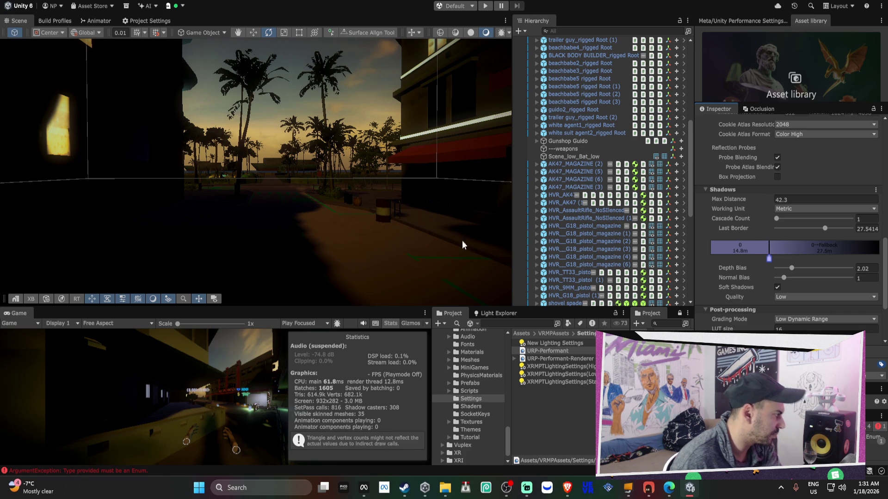
pyautogui.moveTo(406, 228)
pyautogui.mouseDown()
pyautogui.moveTo(340, 198)
pyautogui.moveTo(570, 199)
pyautogui.moveTo(208, 170)
pyautogui.mouseUp()
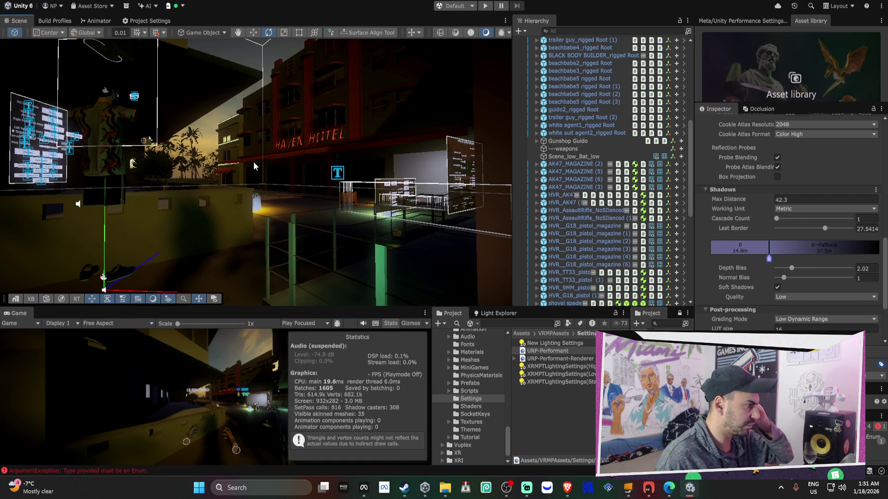
pyautogui.scroll(3, 531, 151)
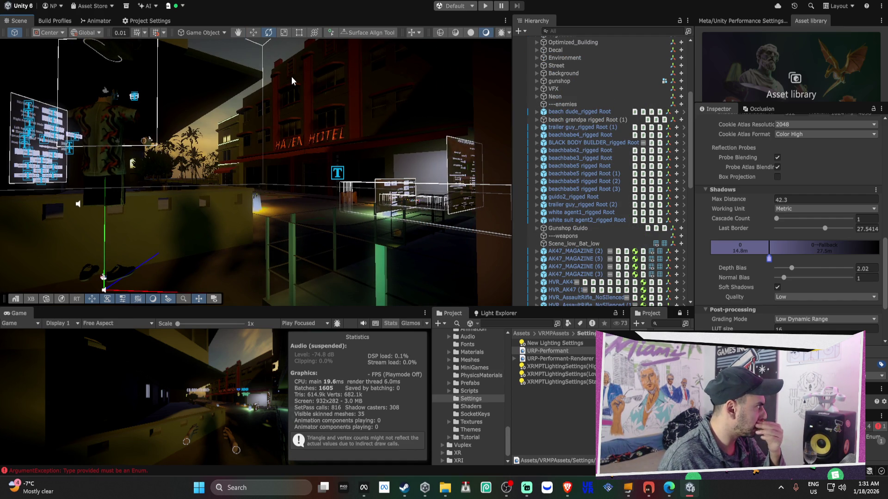
# Open Project Settings and go to the Quality page.
pyautogui.click(156, 21)
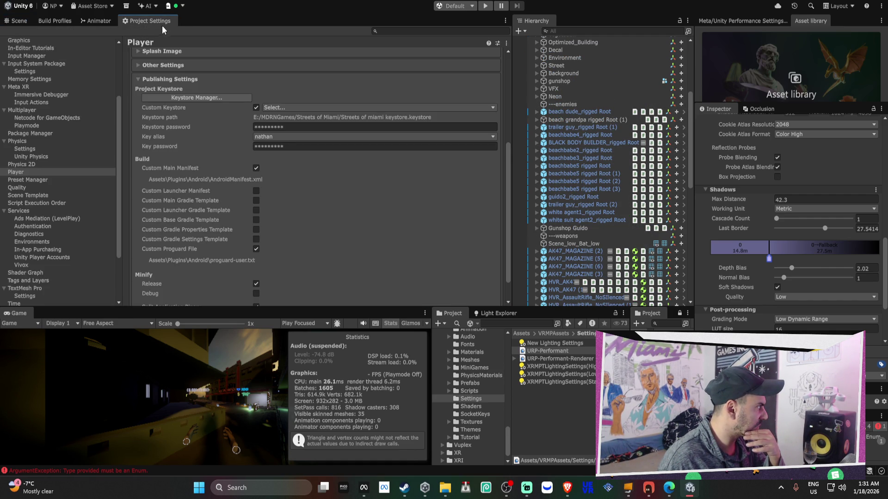
pyautogui.click(96, 21)
pyautogui.click(46, 23)
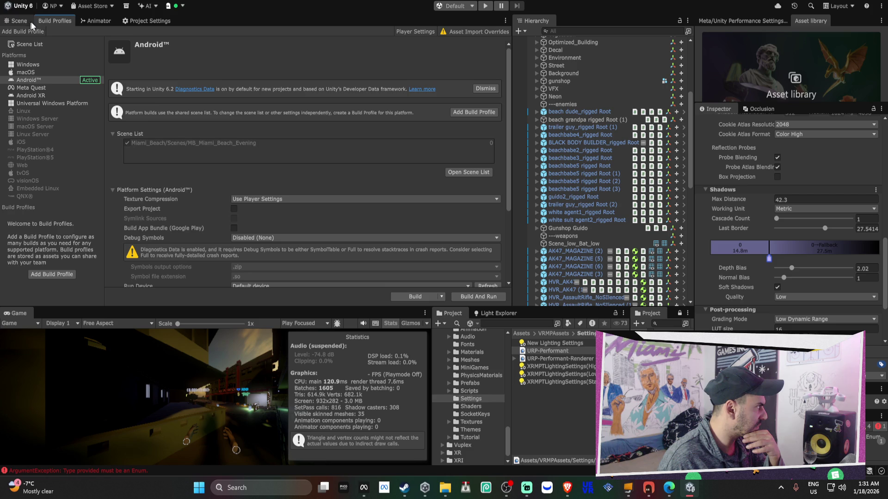
pyautogui.click(145, 23)
pyautogui.scroll(-2, 237, 143)
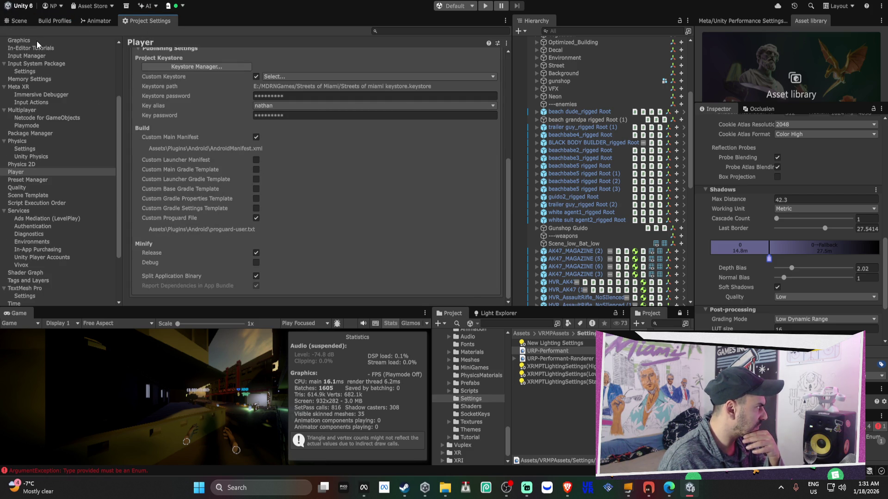
pyautogui.click(37, 41)
pyautogui.scroll(-8, 324, 208)
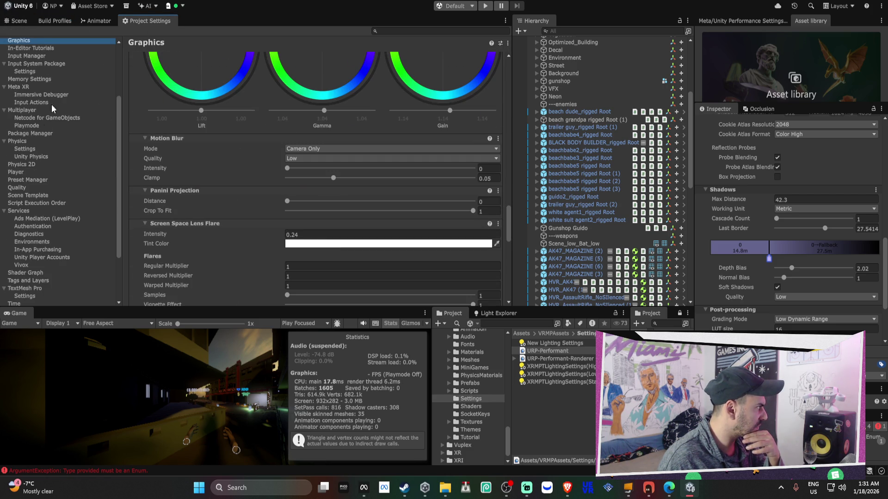
pyautogui.click(24, 180)
pyautogui.click(24, 188)
pyautogui.scroll(-10, 287, 231)
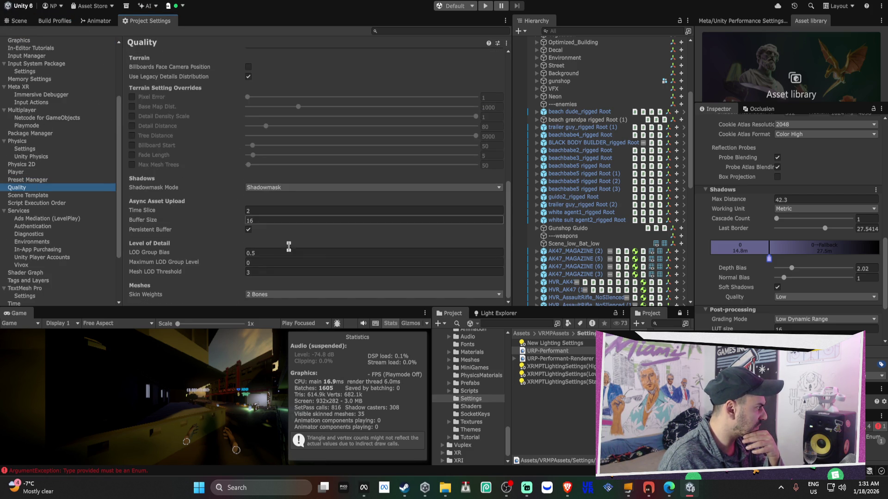
# Set Meshes Skin Weights to 4 Bones and go back to the Scene view.
pyautogui.click(253, 294)
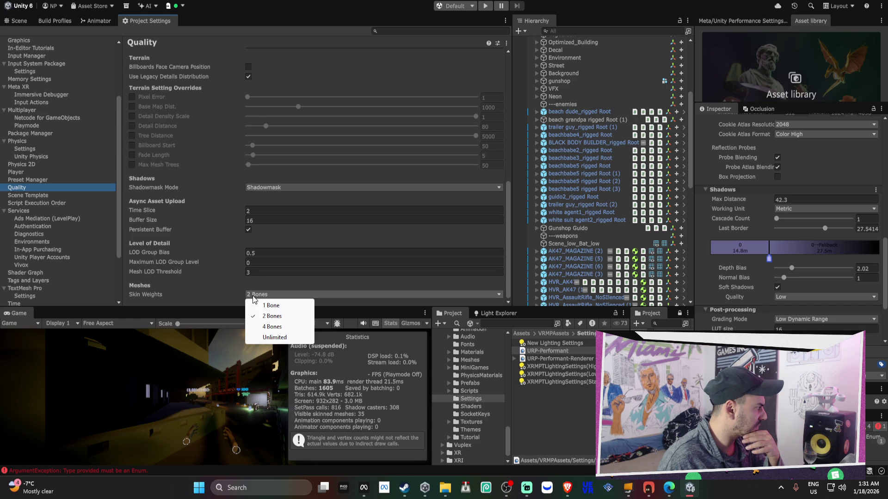
pyautogui.click(266, 325)
pyautogui.click(247, 272)
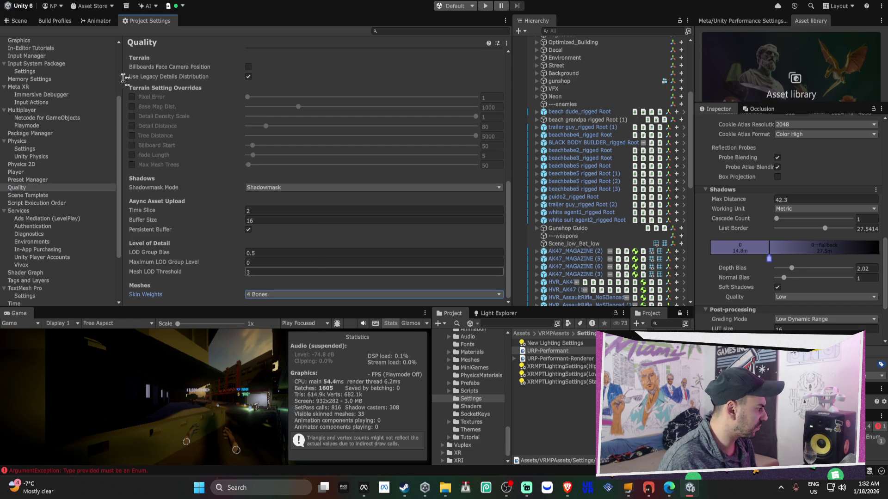
pyautogui.click(18, 21)
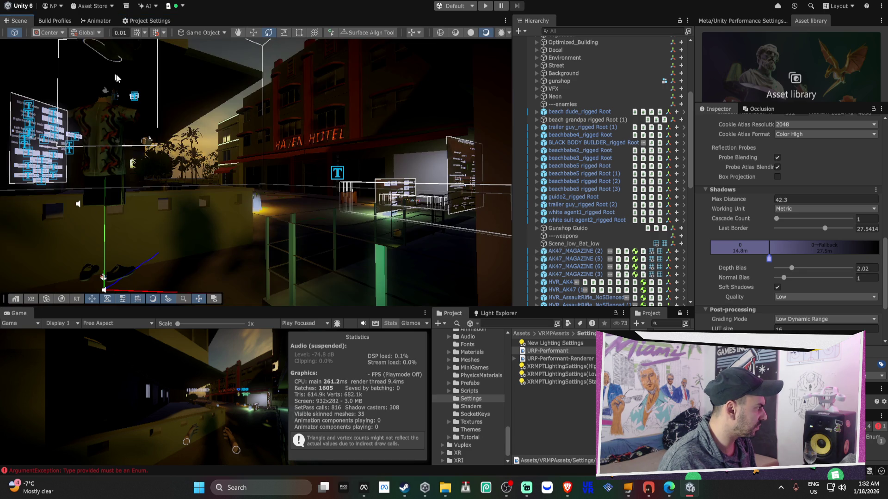
# Maximize the Game view briefly, then restore the normal editor layout.
pyautogui.scroll(5, 92, 65)
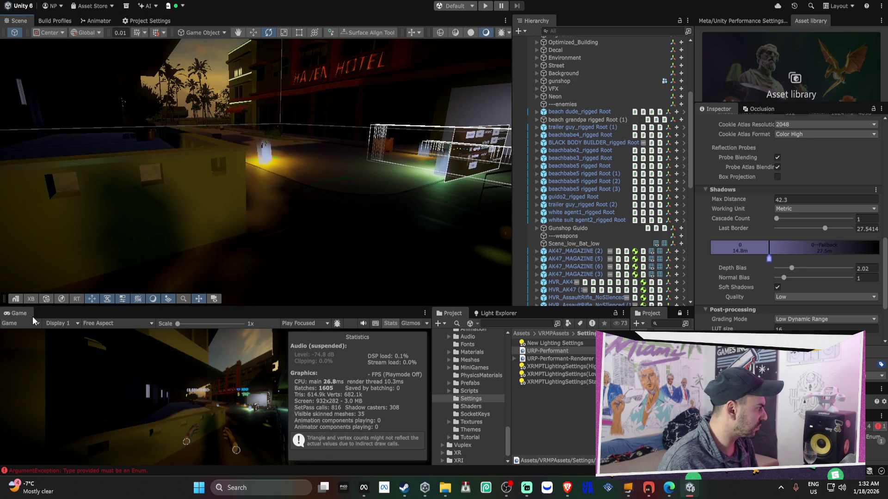
pyautogui.doubleClick(28, 314)
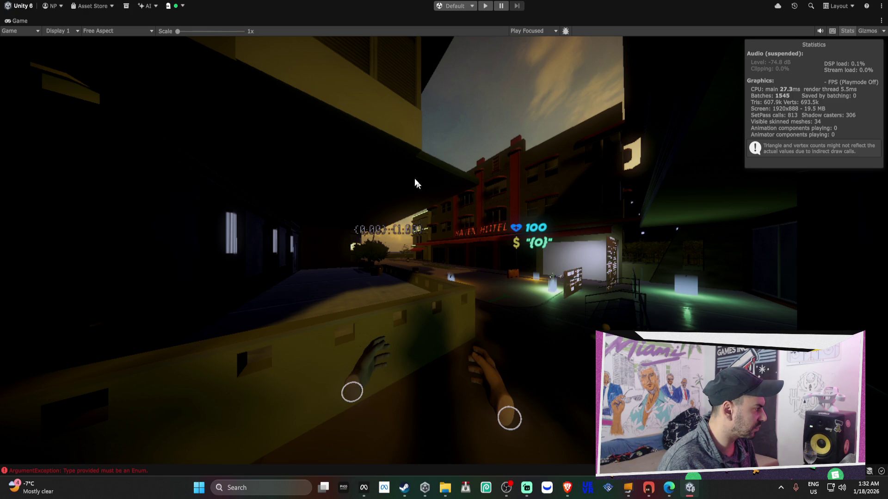
pyautogui.doubleClick(20, 20)
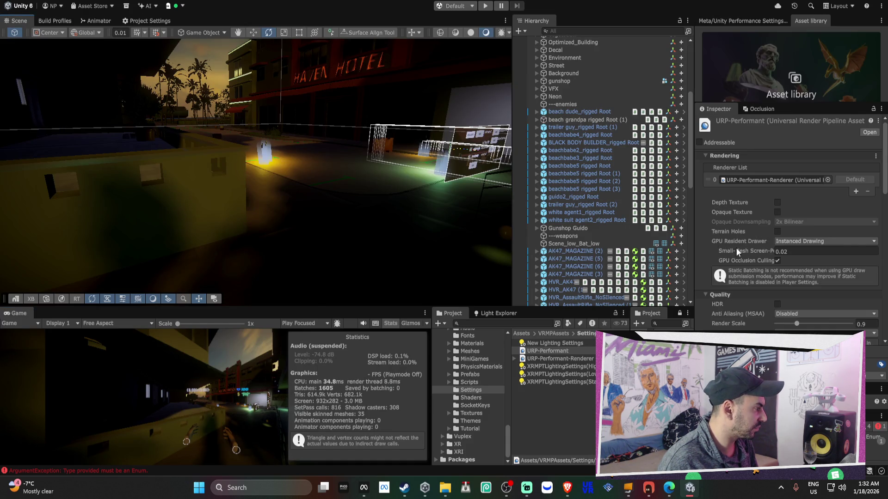
pyautogui.scroll(-10, 736, 250)
# Try shadow max distances of 29.5, zero, 10 and 20 while pushing the last cascade border out.
pyautogui.doubleClick(810, 252)
pyautogui.write('29.5')
pyautogui.moveTo(720, 252)
pyautogui.mouseDown()
pyautogui.moveTo(638, 264)
pyautogui.moveTo(647, 261)
pyautogui.mouseUp()
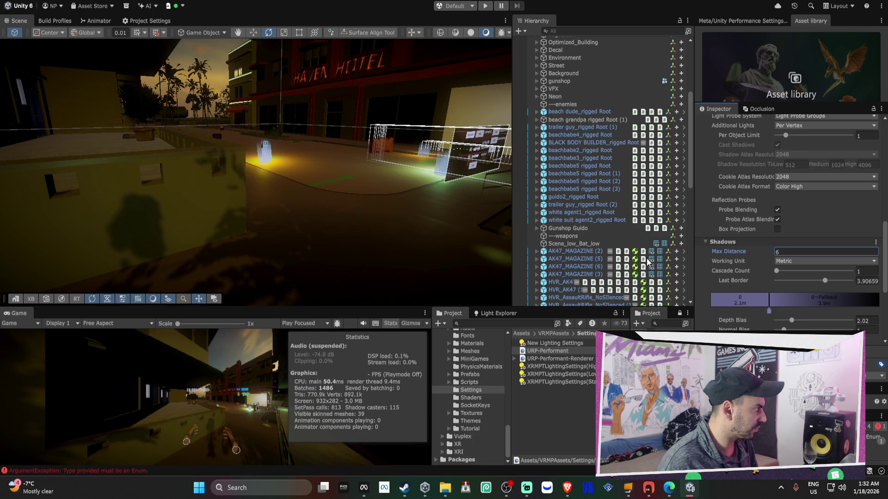
pyautogui.moveTo(647, 258)
pyautogui.mouseDown()
pyautogui.moveTo(631, 257)
pyautogui.moveTo(751, 255)
pyautogui.moveTo(778, 270)
pyautogui.moveTo(825, 273)
pyautogui.moveTo(780, 273)
pyautogui.mouseUp()
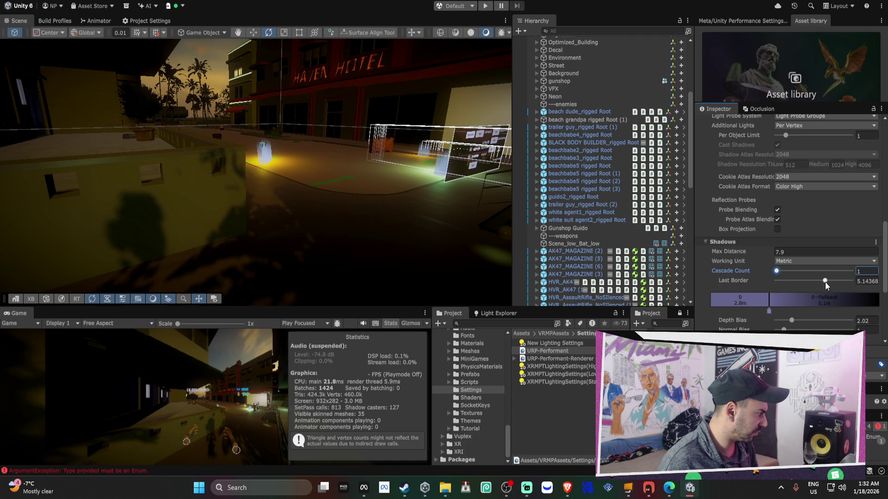
pyautogui.moveTo(825, 282)
pyautogui.mouseDown()
pyautogui.moveTo(863, 284)
pyautogui.moveTo(764, 299)
pyautogui.moveTo(803, 285)
pyautogui.mouseUp()
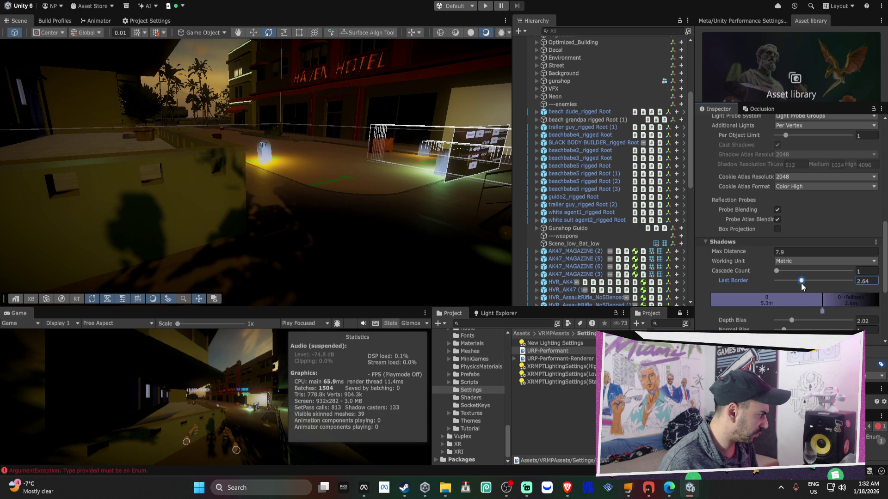
pyautogui.moveTo(750, 254)
pyautogui.mouseDown()
pyautogui.moveTo(767, 257)
pyautogui.moveTo(755, 260)
pyautogui.mouseUp()
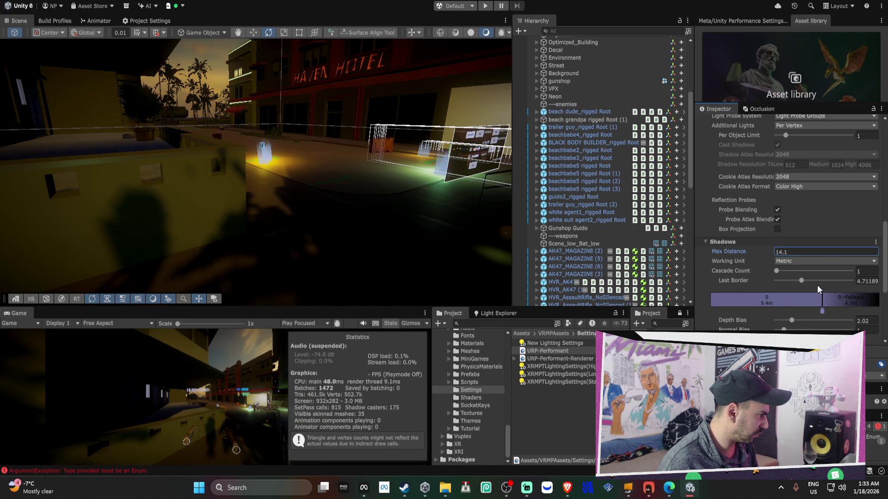
pyautogui.moveTo(806, 283)
pyautogui.mouseDown()
pyautogui.moveTo(825, 287)
pyautogui.moveTo(767, 291)
pyautogui.moveTo(781, 290)
pyautogui.mouseUp()
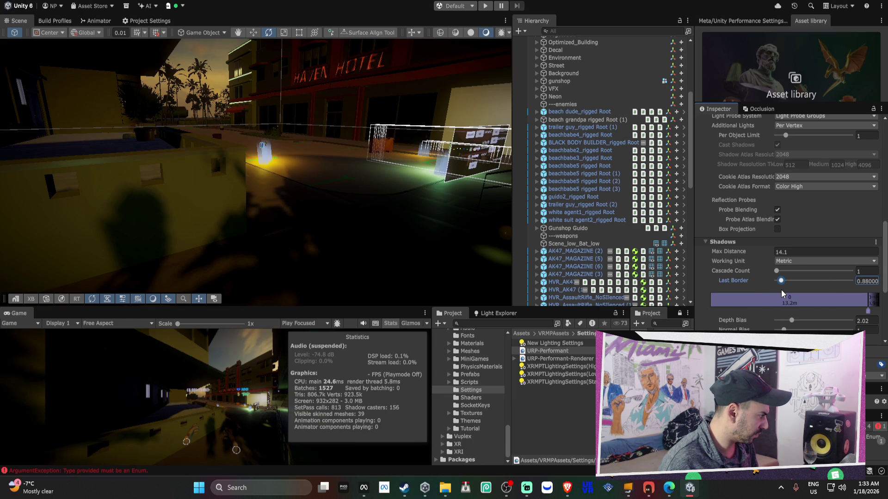
pyautogui.moveTo(734, 253); pyautogui.dragTo(773, 257)
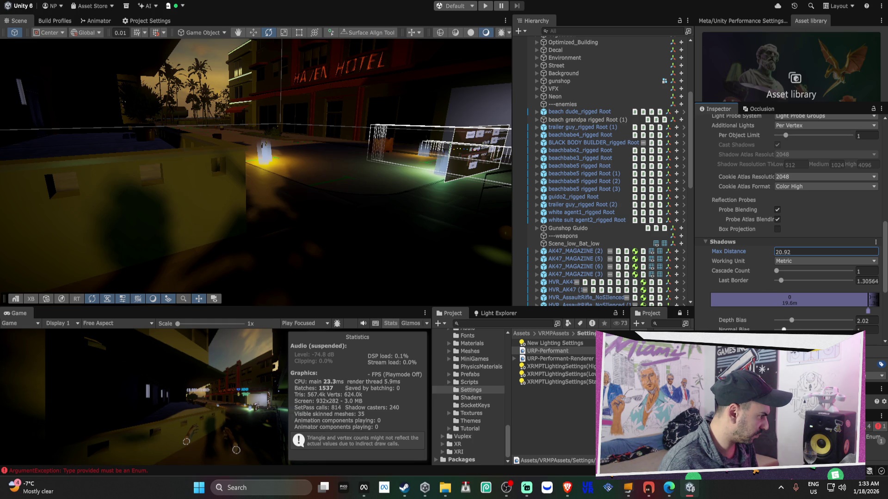
# Increase the shadow depth and normal bias, nudge the cascade border, and try about 57 max distance.
pyautogui.moveTo(795, 323)
pyautogui.mouseDown()
pyautogui.moveTo(776, 325)
pyautogui.moveTo(834, 326)
pyautogui.moveTo(776, 327)
pyautogui.mouseUp()
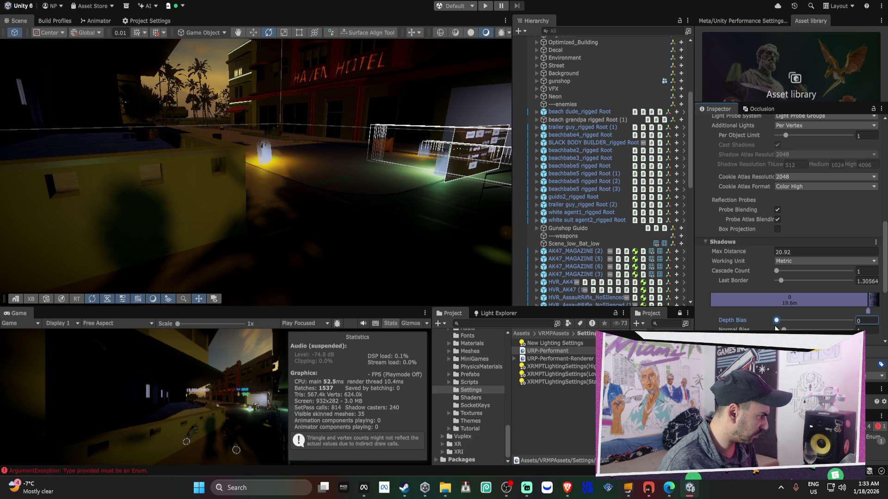
pyautogui.moveTo(784, 330)
pyautogui.mouseDown()
pyautogui.moveTo(811, 329)
pyautogui.moveTo(779, 329)
pyautogui.moveTo(790, 329)
pyautogui.mouseUp()
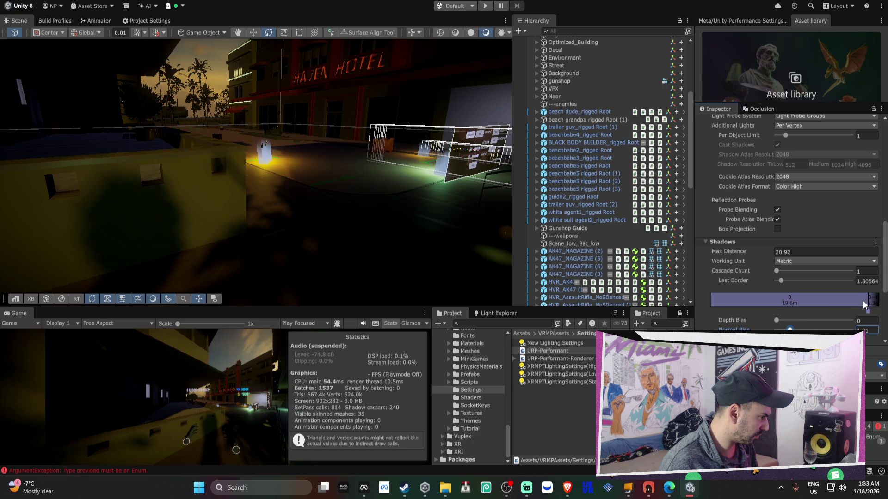
pyautogui.moveTo(870, 310); pyautogui.dragTo(864, 317)
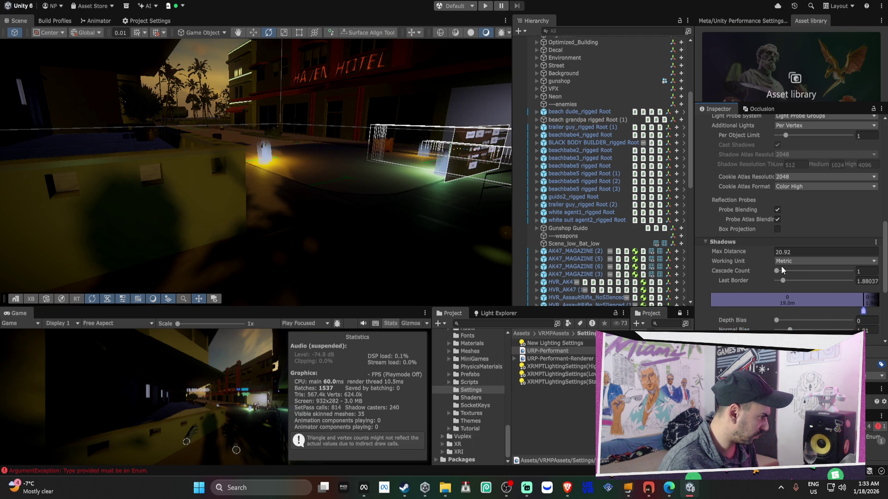
pyautogui.moveTo(740, 249)
pyautogui.mouseDown()
pyautogui.moveTo(878, 259)
pyautogui.moveTo(10, 270)
pyautogui.mouseUp()
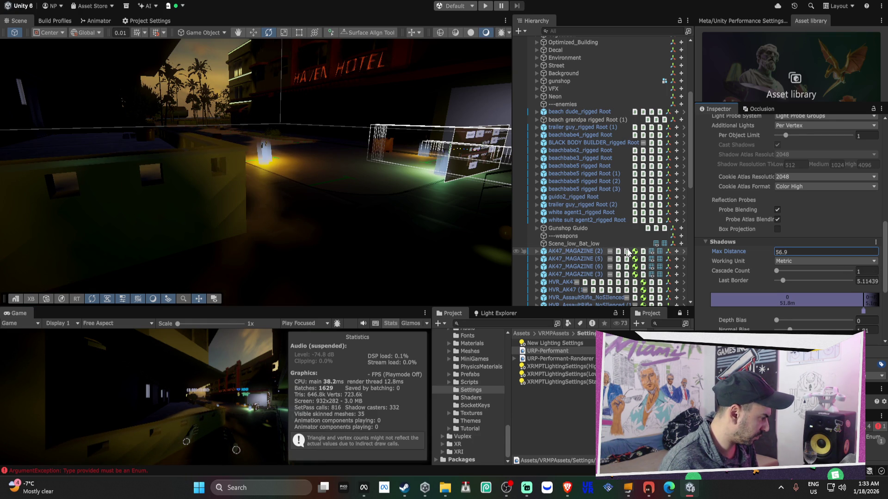
# Enter 35 as the shadow Max Distance.
pyautogui.click(791, 250)
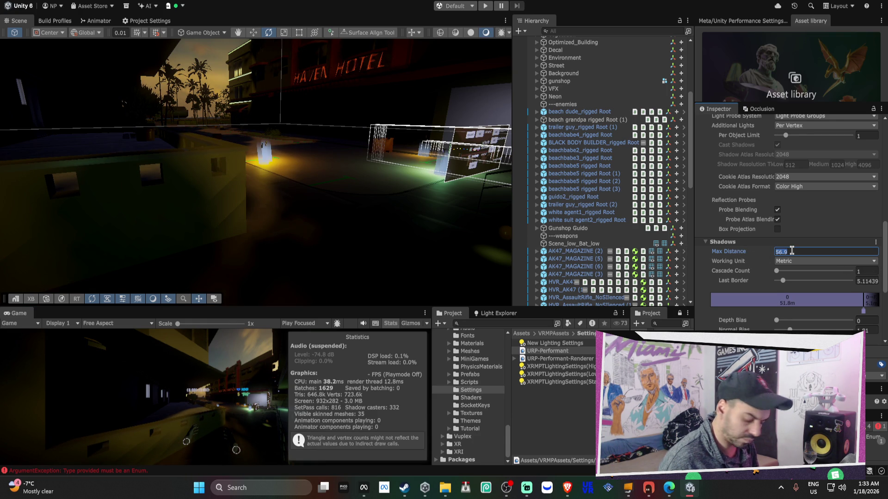
pyautogui.write('45')
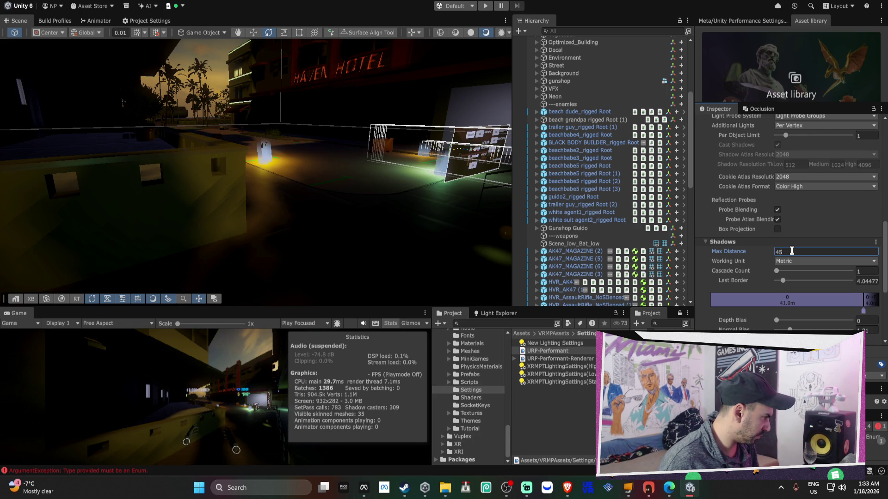
pyautogui.press('BackSpace')
pyautogui.write('35')
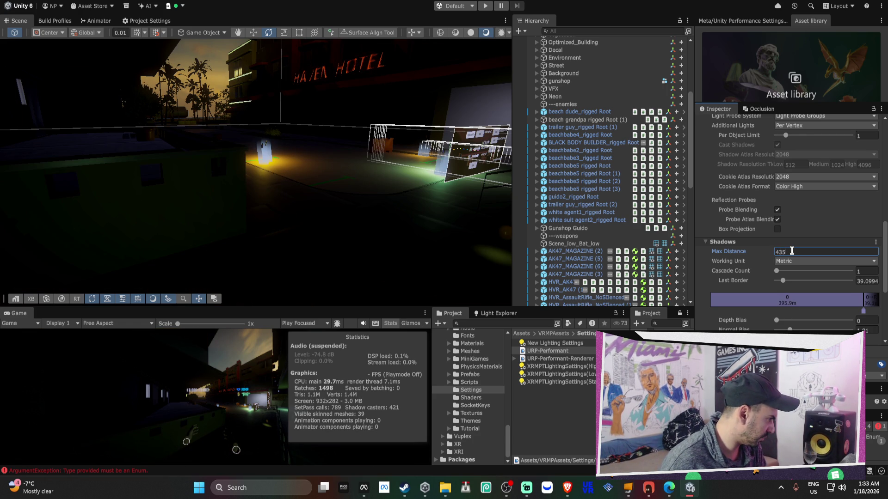
pyautogui.press('BackSpace')
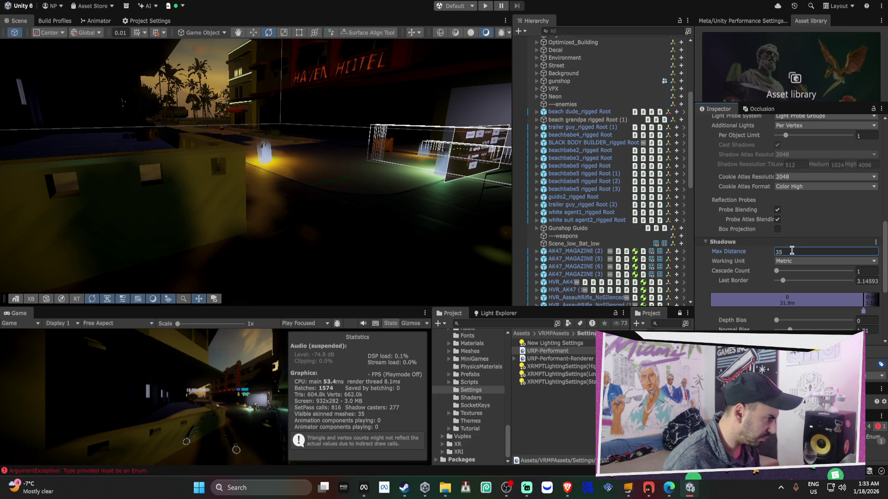
pyautogui.moveTo(353, 208)
pyautogui.mouseDown()
pyautogui.moveTo(438, 309)
pyautogui.moveTo(603, 145)
pyautogui.moveTo(273, 122)
pyautogui.mouseUp()
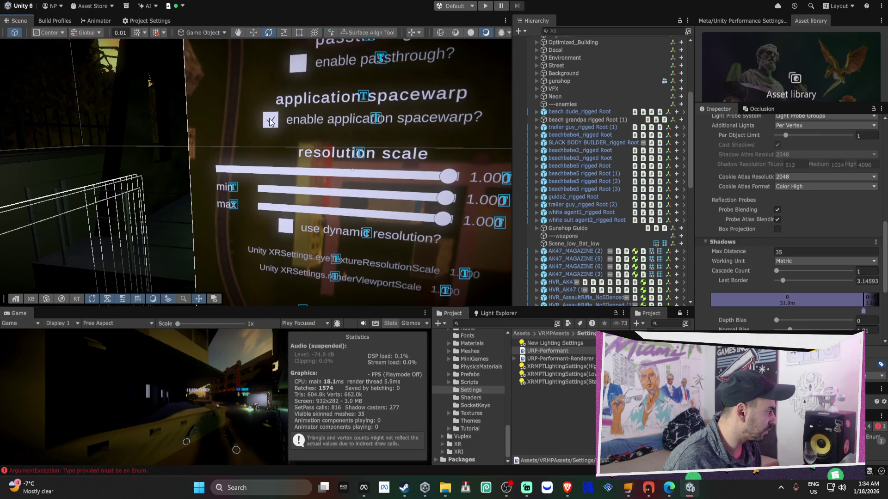
# Select the application spacewarp Toggle and uncheck its Is On box.
pyautogui.click(271, 122)
pyautogui.click(775, 163)
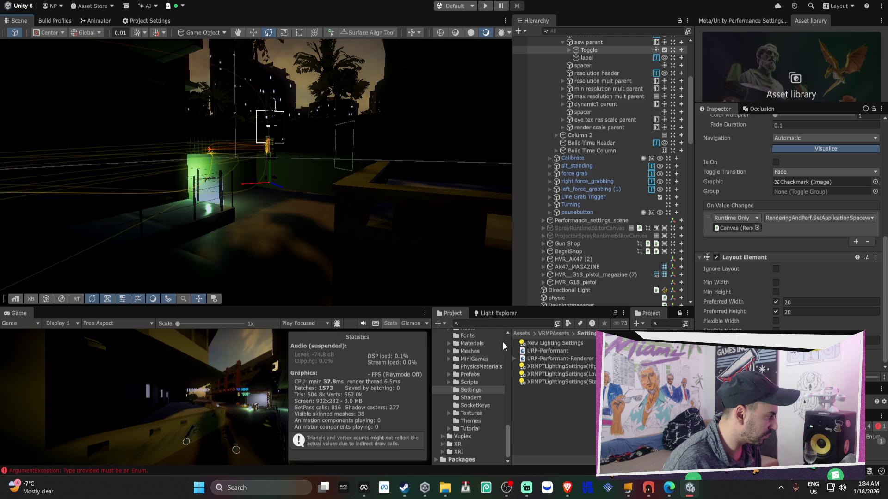
# Open the Light Explorer and shift-select every listed spot and point light.
pyautogui.click(492, 317)
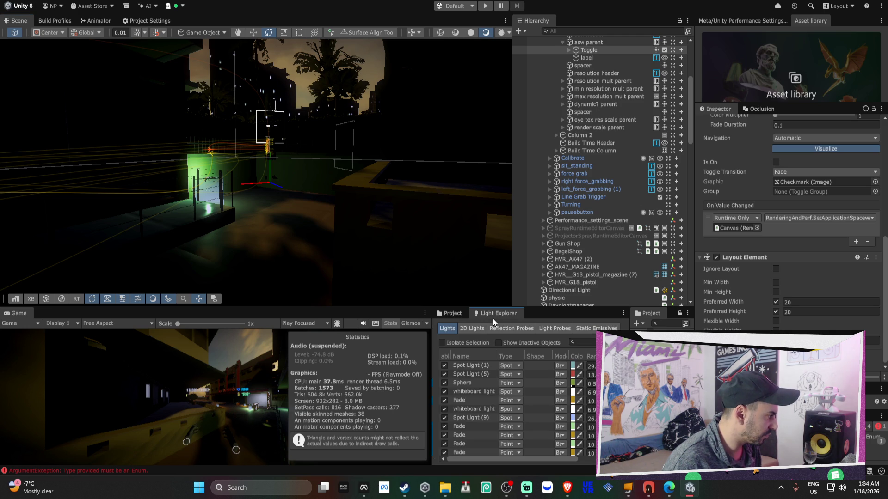
pyautogui.click(479, 384)
pyautogui.keyDown('shift'); pyautogui.click(508, 454); pyautogui.keyUp('shift')
pyautogui.hscroll(3, 509, 454)
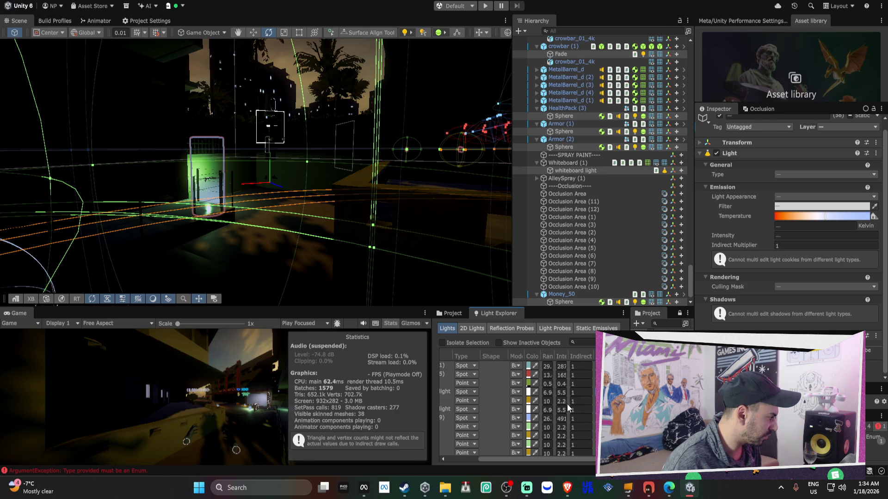
pyautogui.moveTo(286, 204); pyautogui.dragTo(295, 204)
pyautogui.press('e')
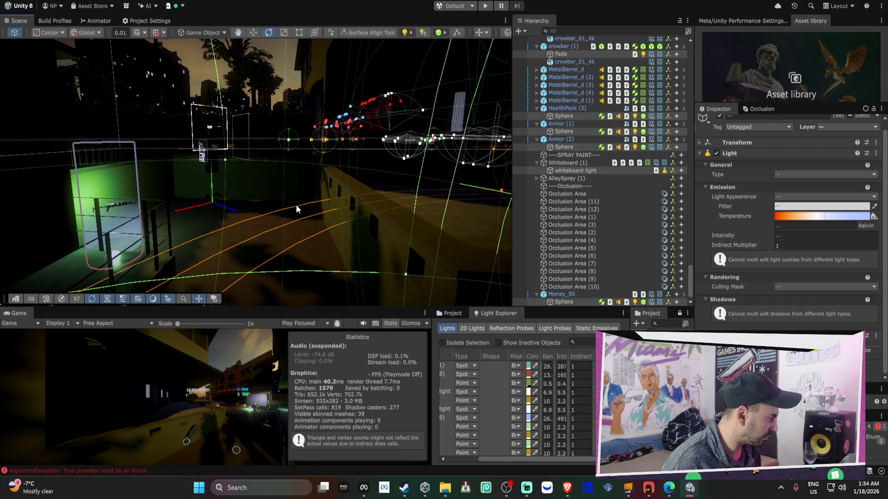
pyautogui.moveTo(292, 205)
pyautogui.mouseDown()
pyautogui.moveTo(272, 214)
pyautogui.moveTo(429, 235)
pyautogui.mouseUp()
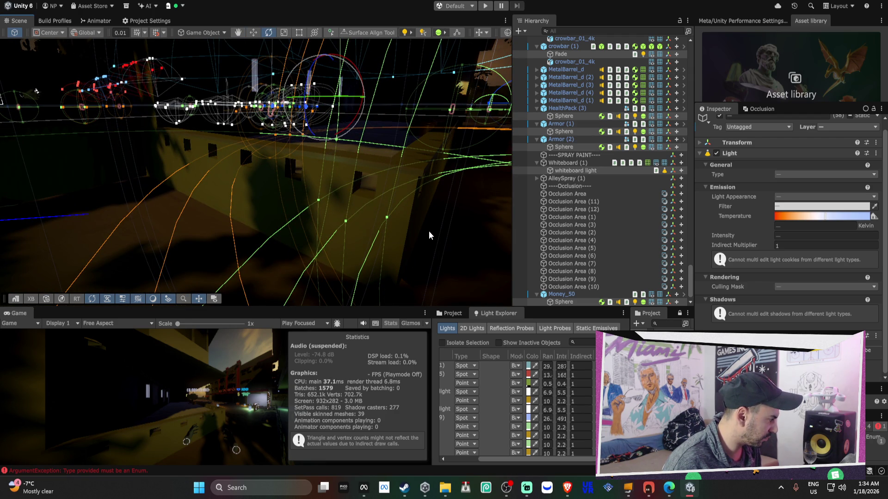
# Build the Android APK as Streets of Miami_alpha_test_DONOTRELEASE.apk on the Desktop, replacing the old file.
pyautogui.click(55, 20)
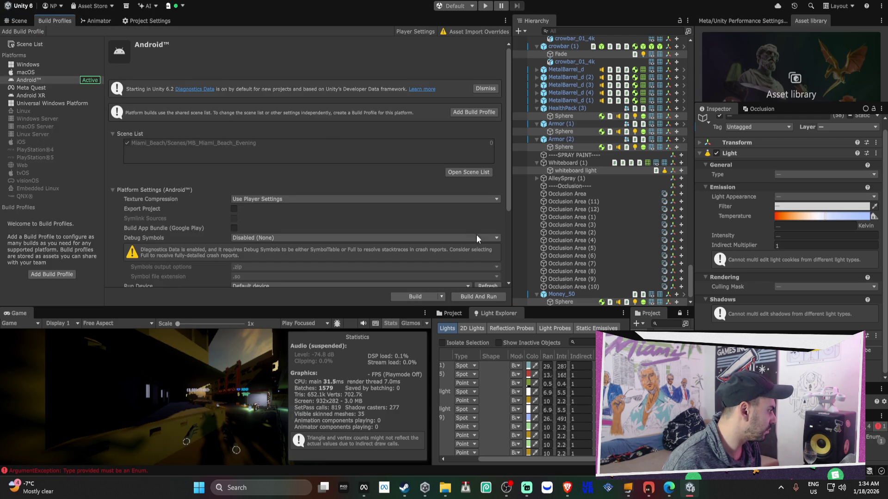
pyautogui.click(408, 296)
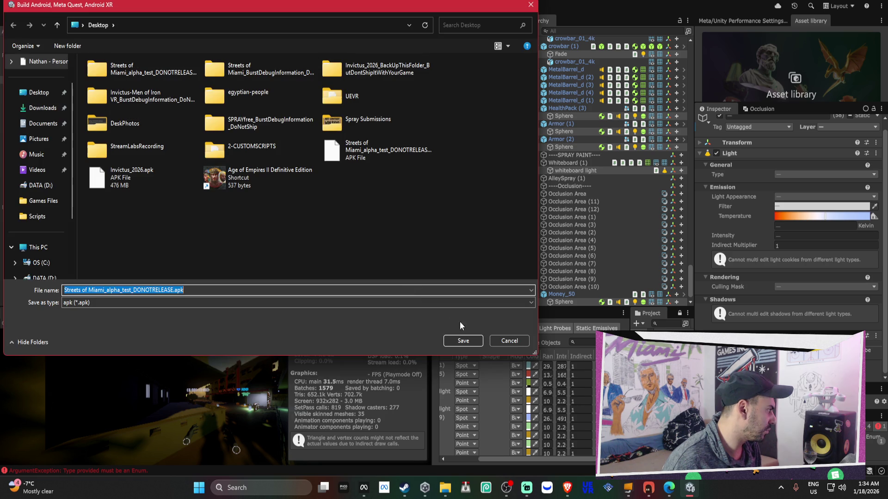
pyautogui.click(476, 341)
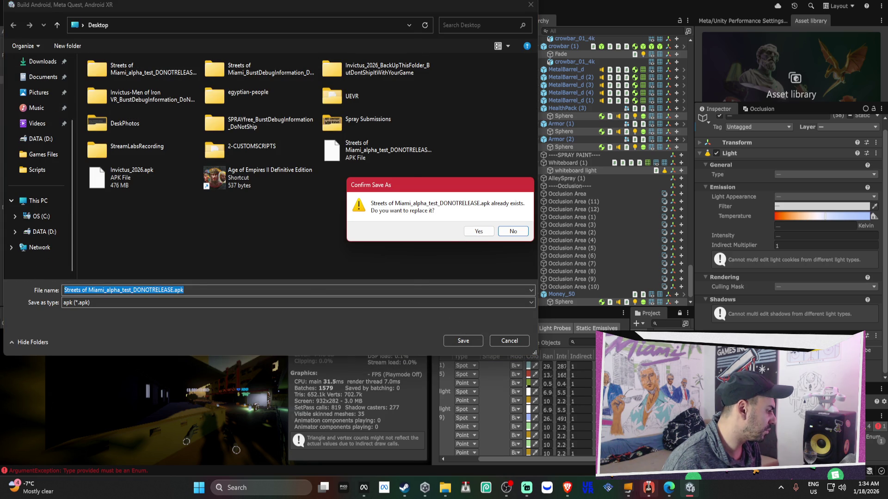
pyautogui.click(649, 488)
pyautogui.click(649, 487)
pyautogui.click(478, 231)
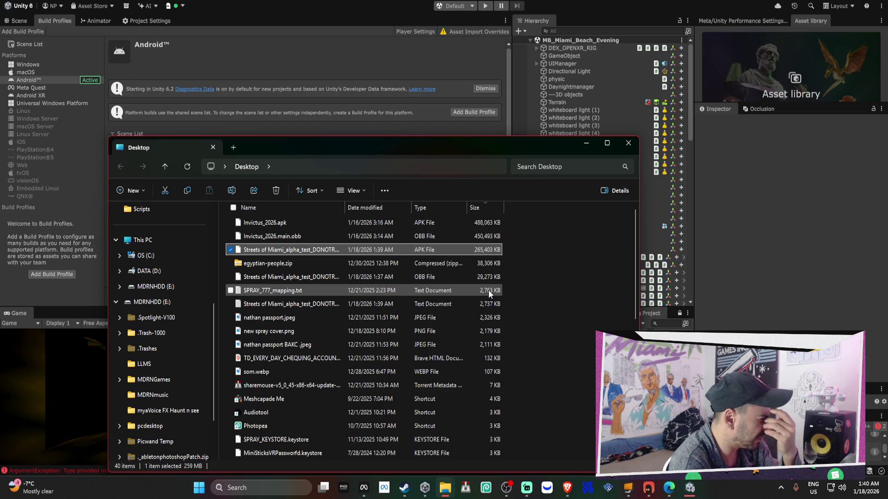
# In the developer hub, upload Streets of Miami_alpha_test_DONOTRELEASE.apk to the ALPHA release channel.
pyautogui.click(363, 488)
pyautogui.click(539, 319)
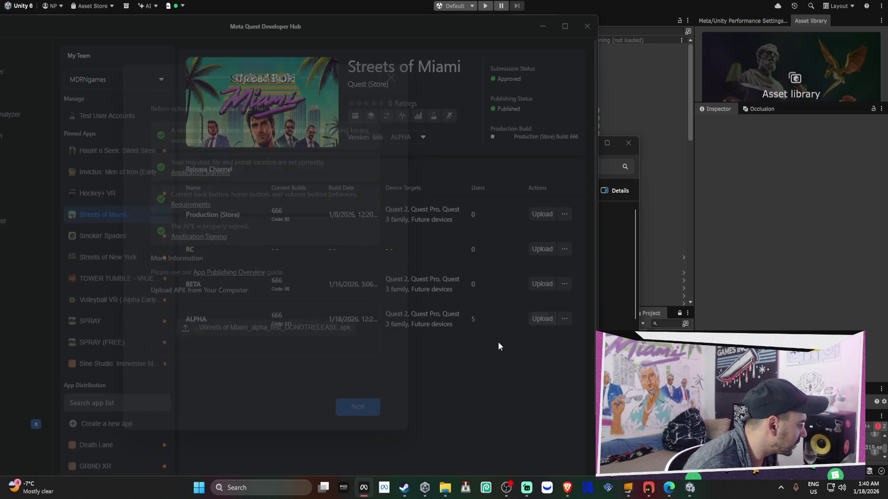
pyautogui.click(369, 409)
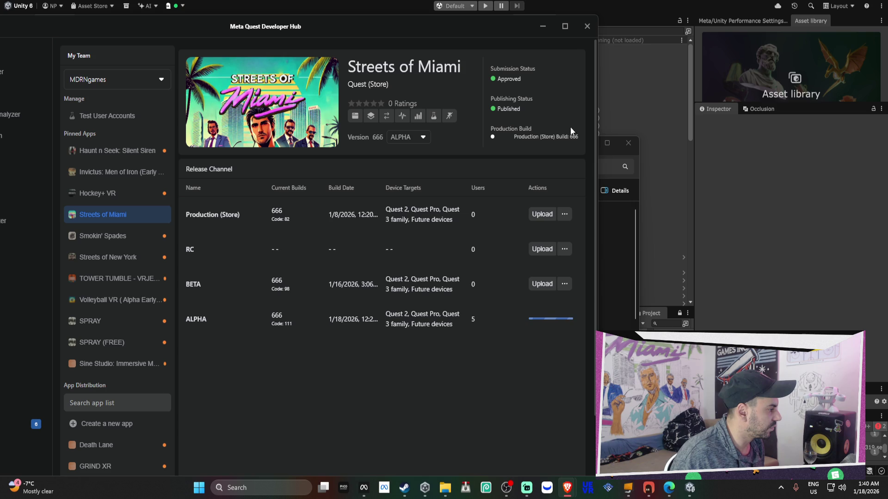
pyautogui.click(615, 154)
# Close the leftover File Explorer window and let the ALPHA upload finish as code 112.
pyautogui.click(628, 143)
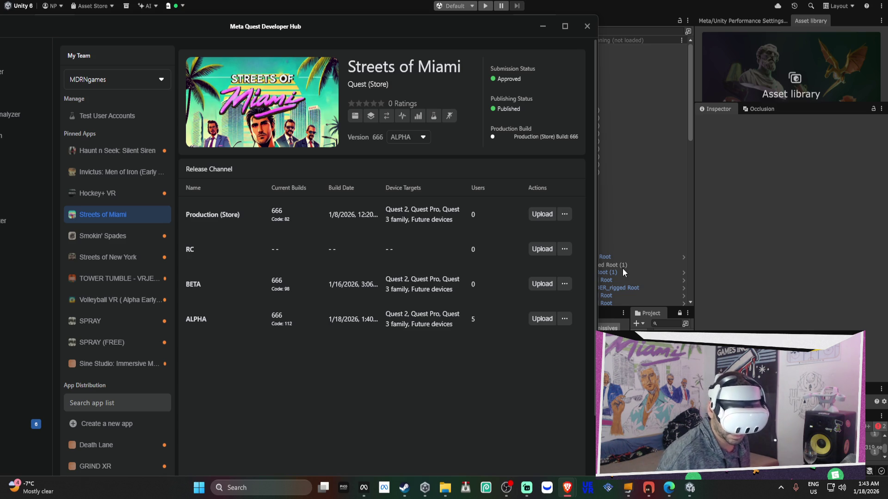
pyautogui.moveTo(567, 488)
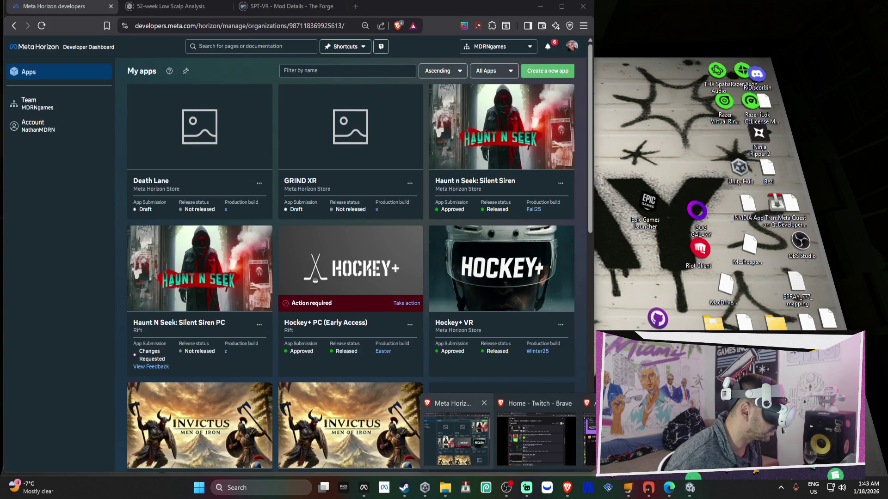
# Load horizon.meta.com/casting in a new Brave tab.
pyautogui.click(448, 441)
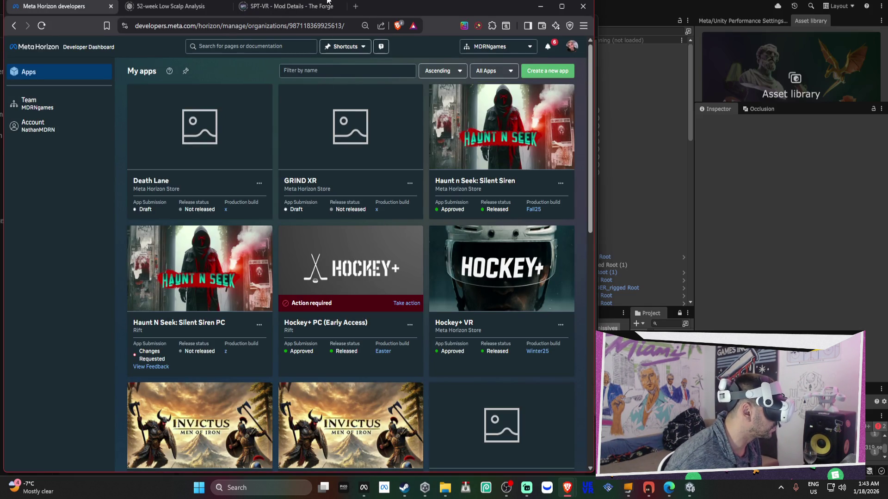
pyautogui.click(357, 6)
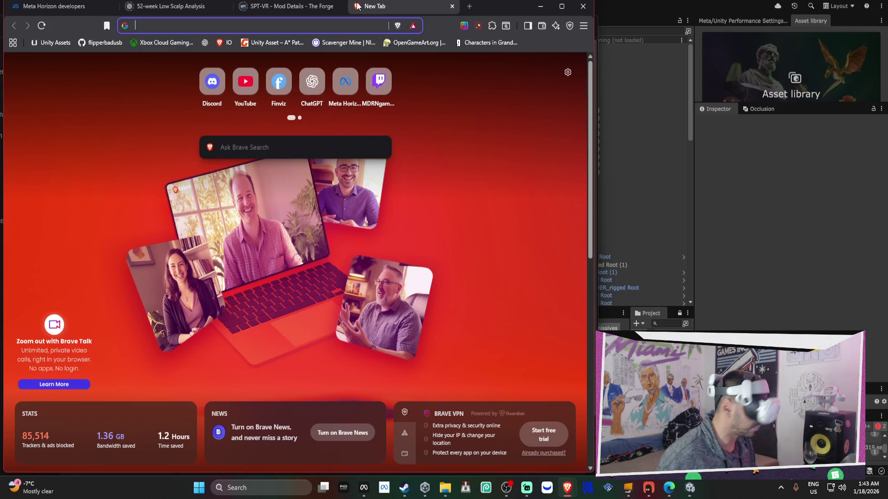
pyautogui.write('h')
pyautogui.press('Return')
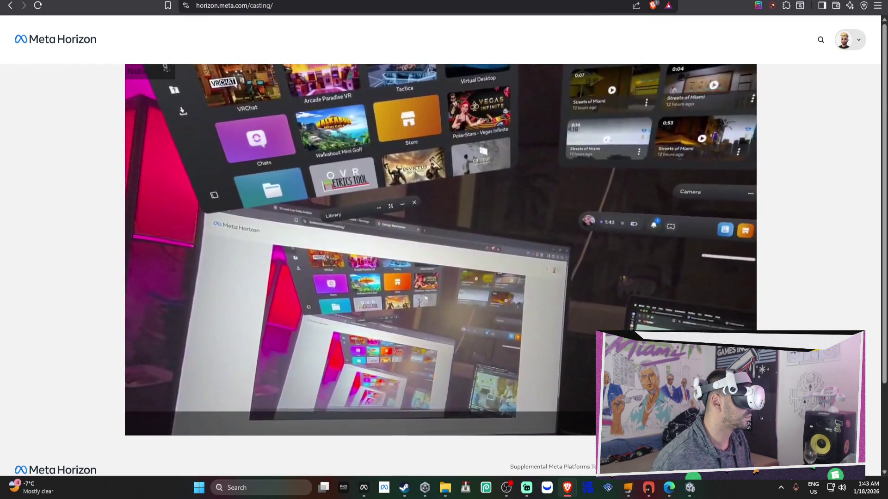
# Play Streets of Miami in the Quest headset while watching the cast fullscreen, then exit fullscreen.
pyautogui.press('f')
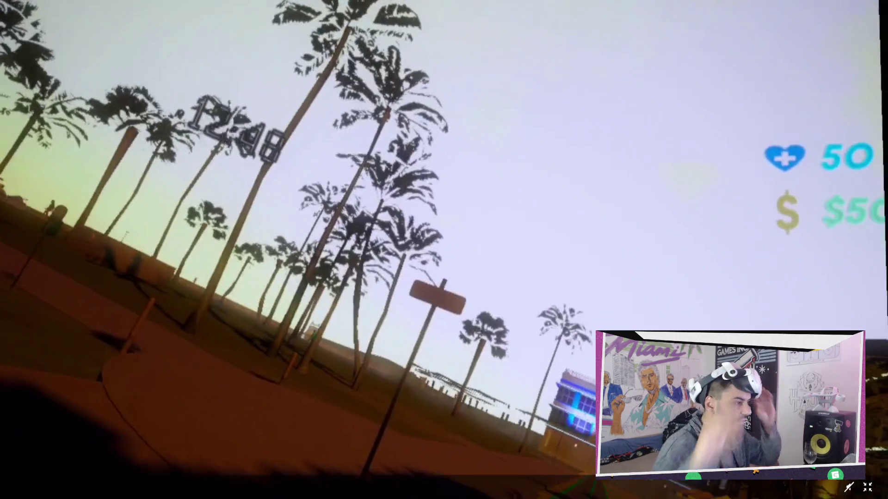
pyautogui.press('Escape')
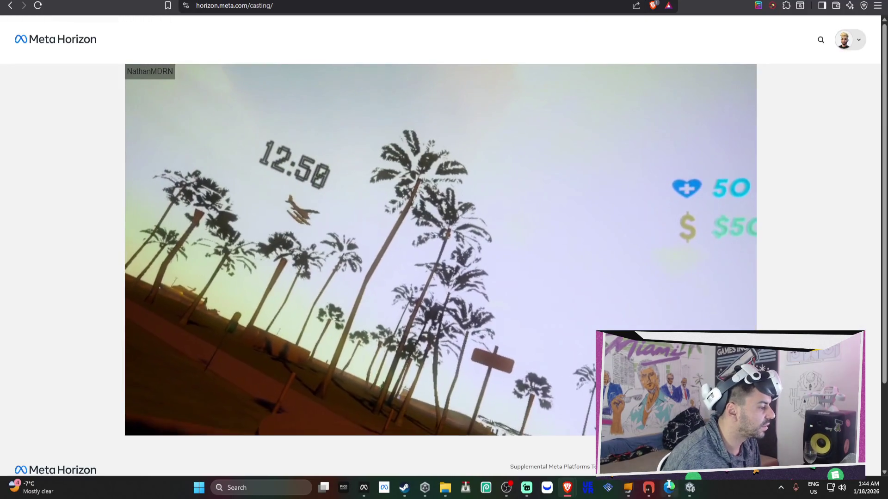
# Filter the Hierarchy for 'dire' and set the Directional Light's intensity to 2.
pyautogui.click(690, 488)
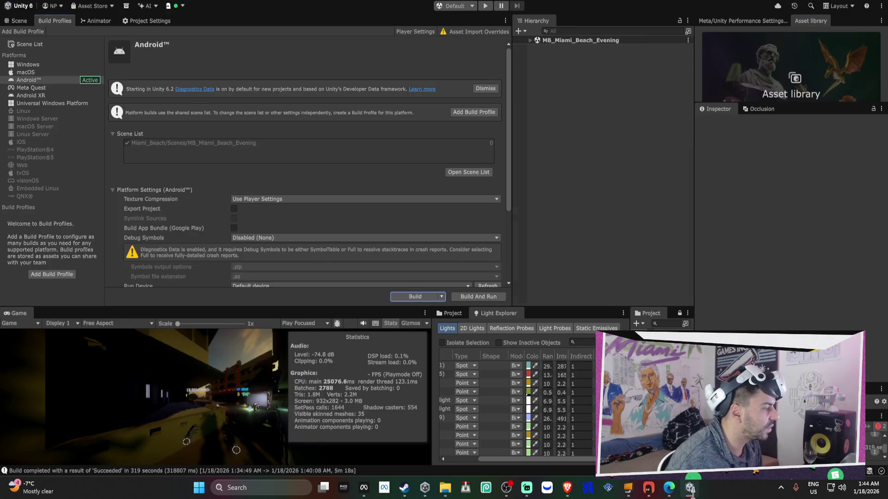
pyautogui.click(532, 41)
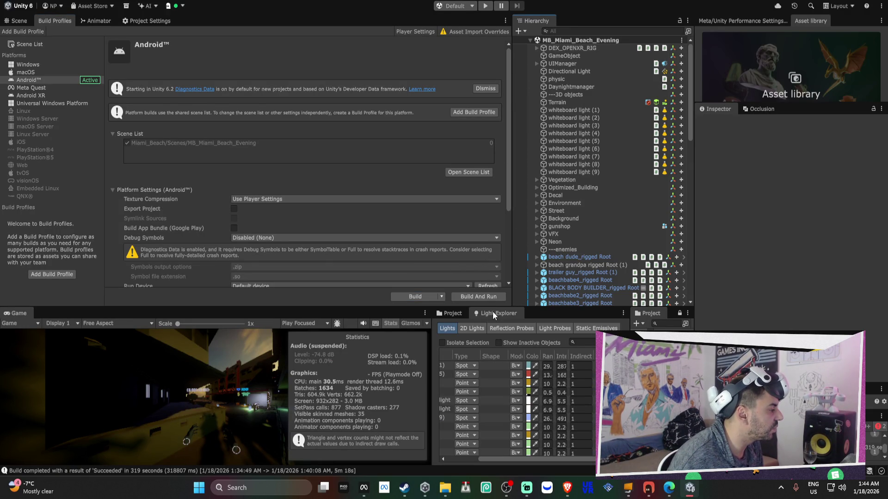
pyautogui.write('d')
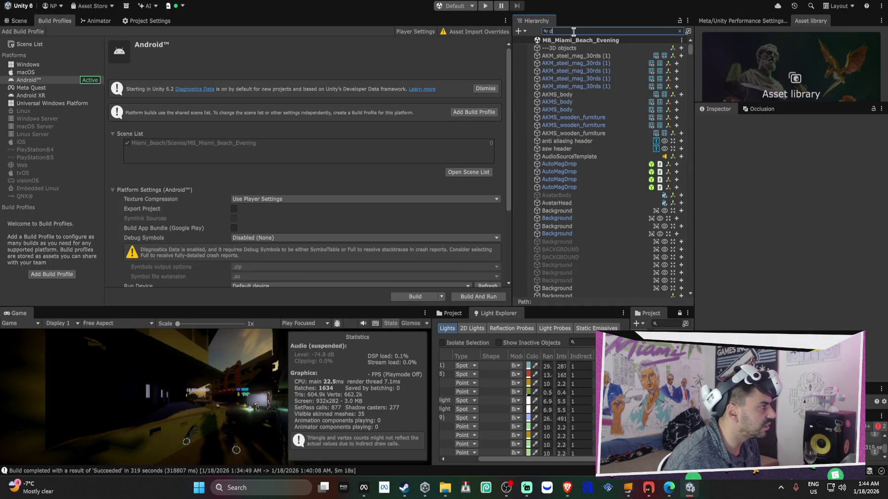
pyautogui.write('ire')
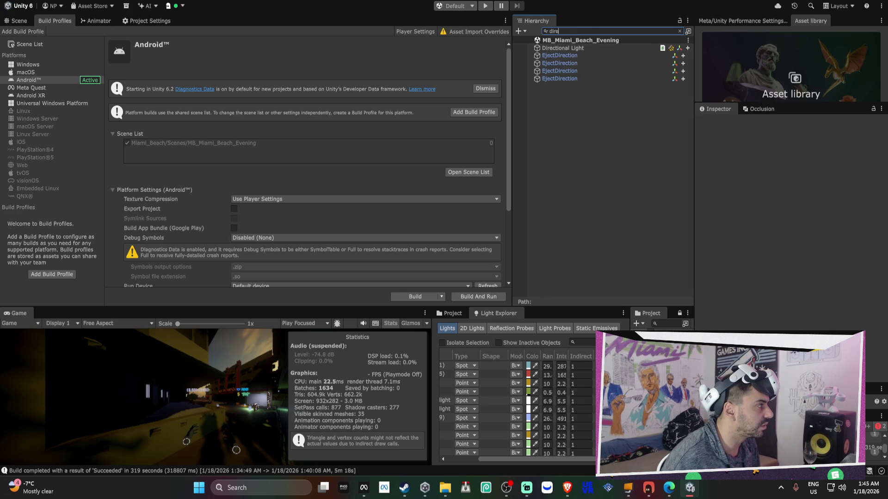
pyautogui.click(577, 48)
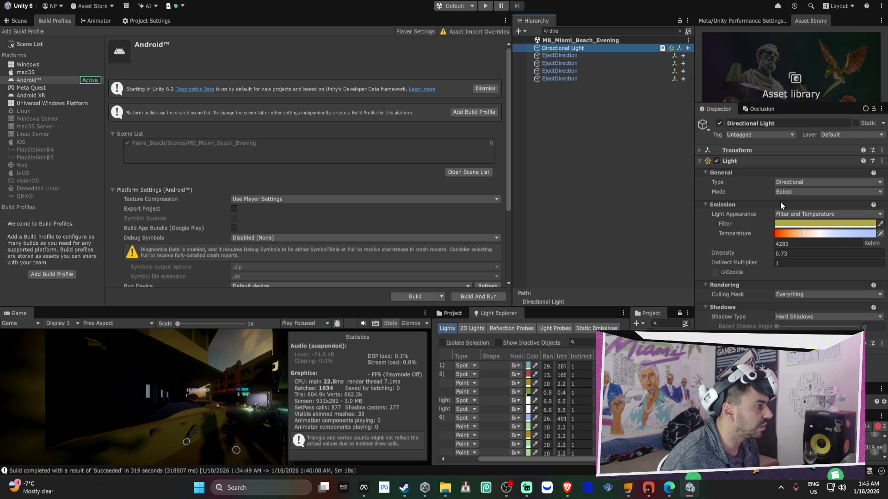
pyautogui.click(808, 244)
pyautogui.write('1')
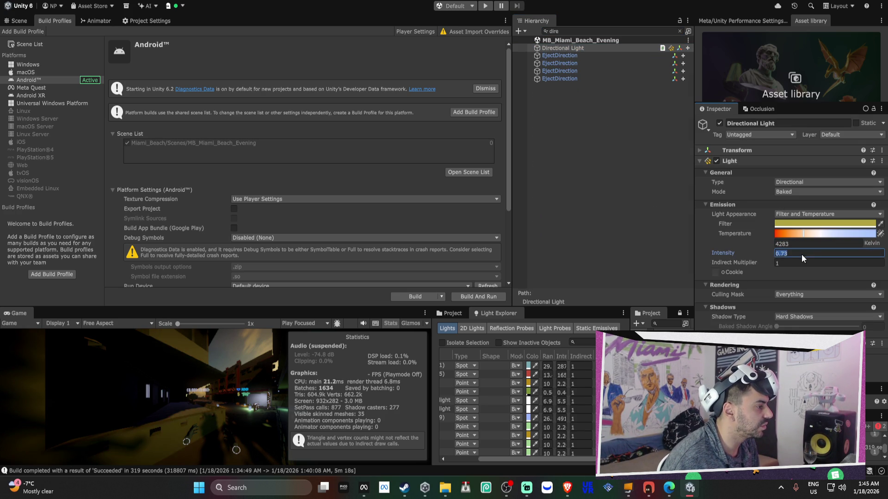
pyautogui.write('1')
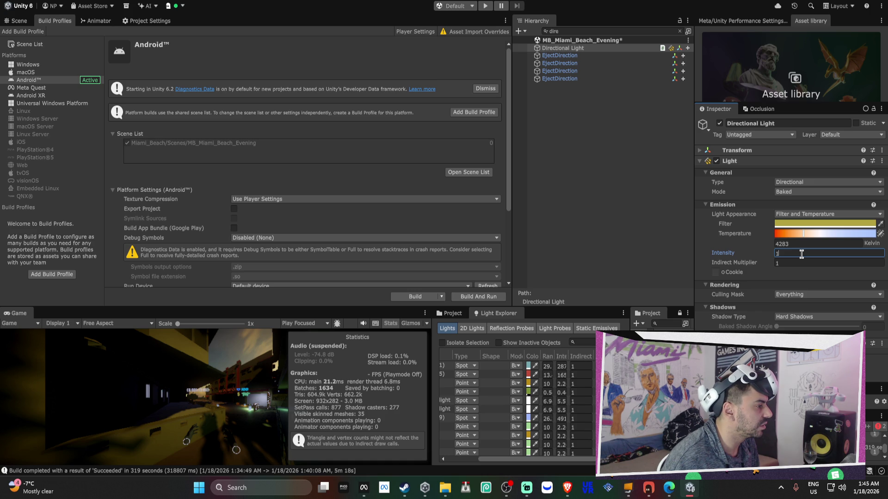
pyautogui.write('2')
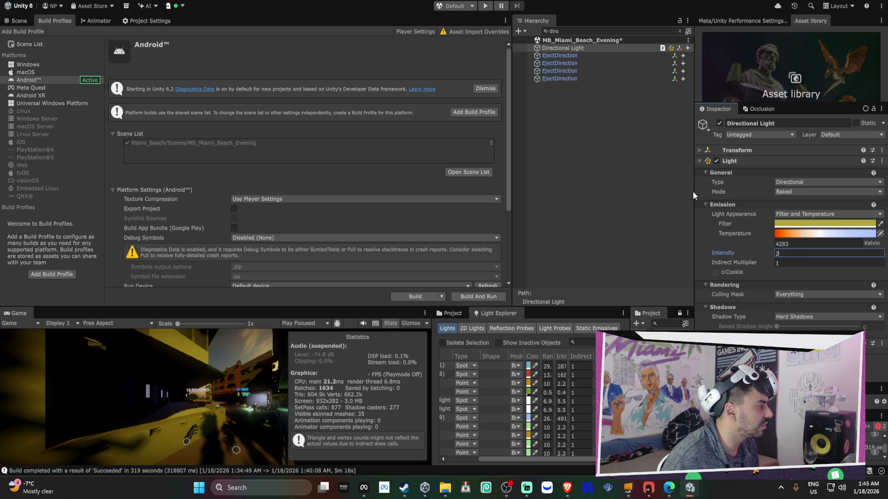
# Clear the filter and set the Day Night Cycle's day length to 24 minutes.
pyautogui.click(680, 31)
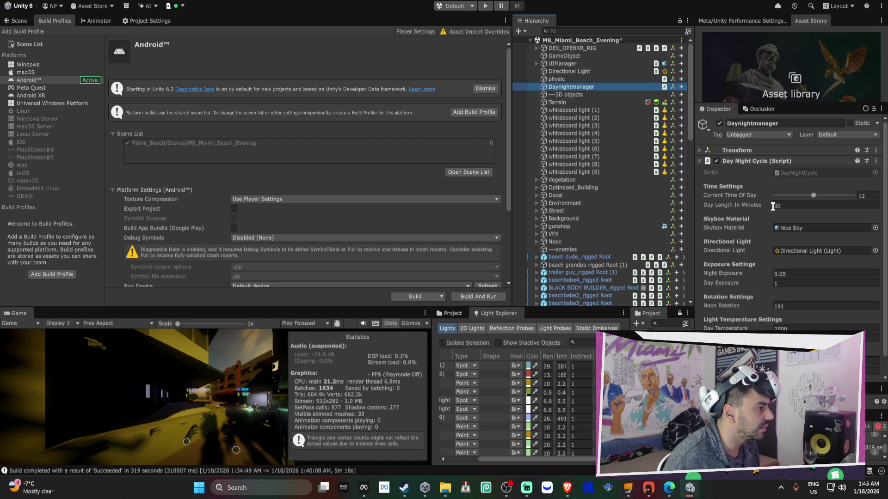
pyautogui.scroll(-1, 787, 198)
pyautogui.click(789, 185)
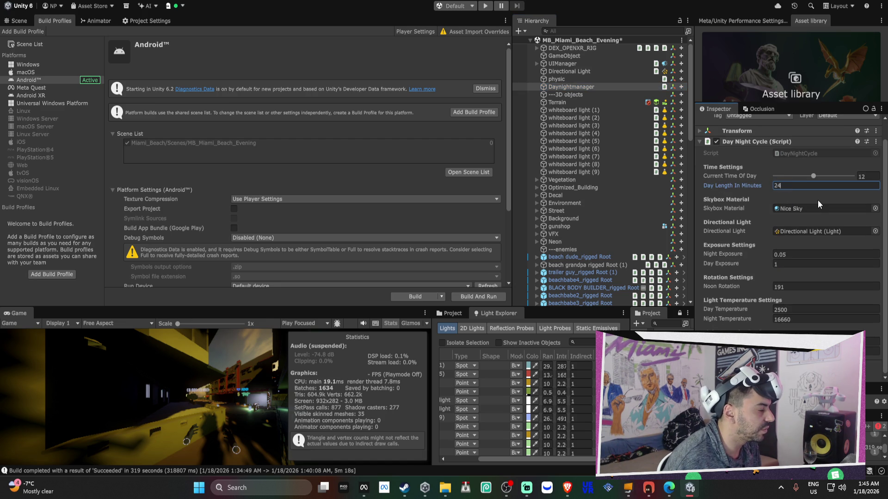
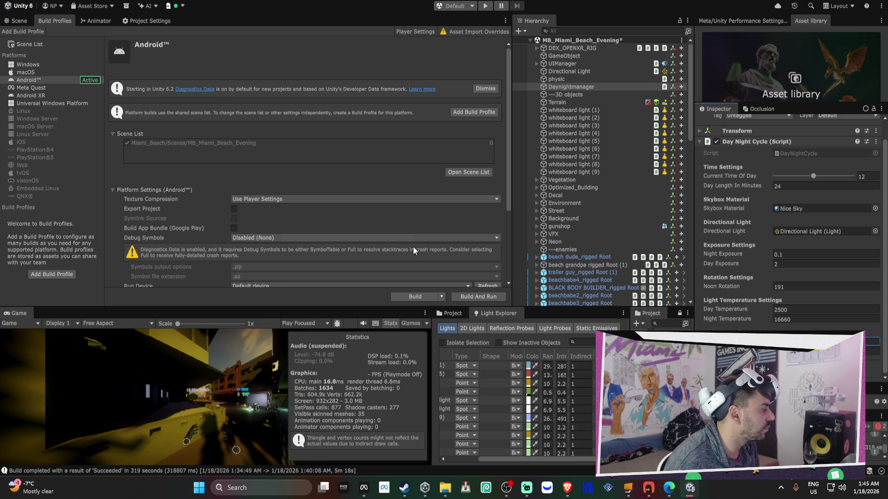
# Return to the 3D Scene view and frame the Directional Light.
pyautogui.click(28, 24)
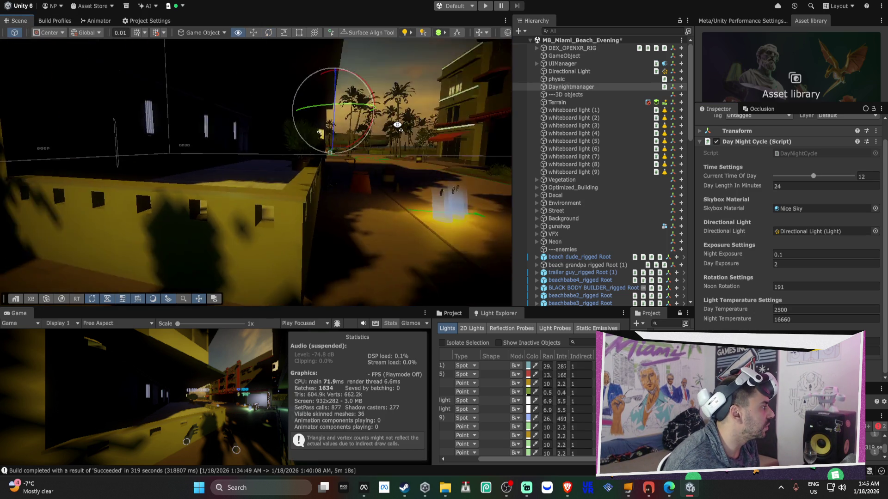
pyautogui.moveTo(463, 141)
pyautogui.mouseDown()
pyautogui.moveTo(445, 197)
pyautogui.moveTo(391, 135)
pyautogui.mouseUp()
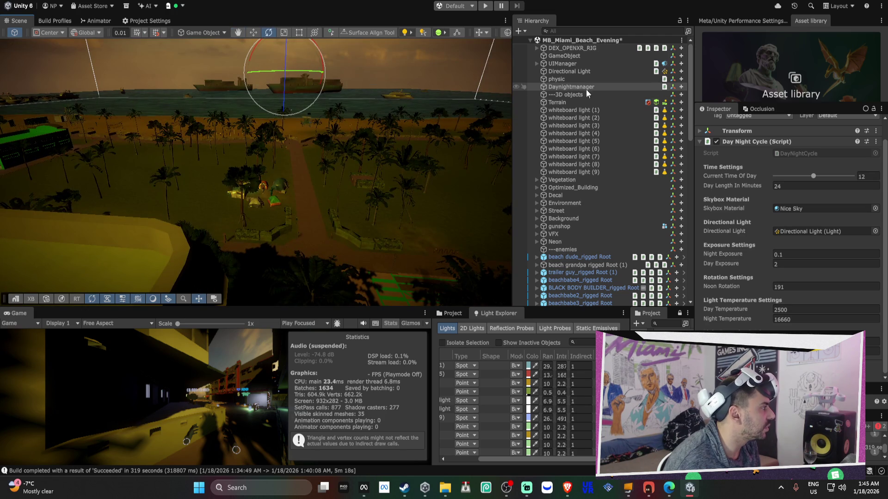
pyautogui.click(573, 72)
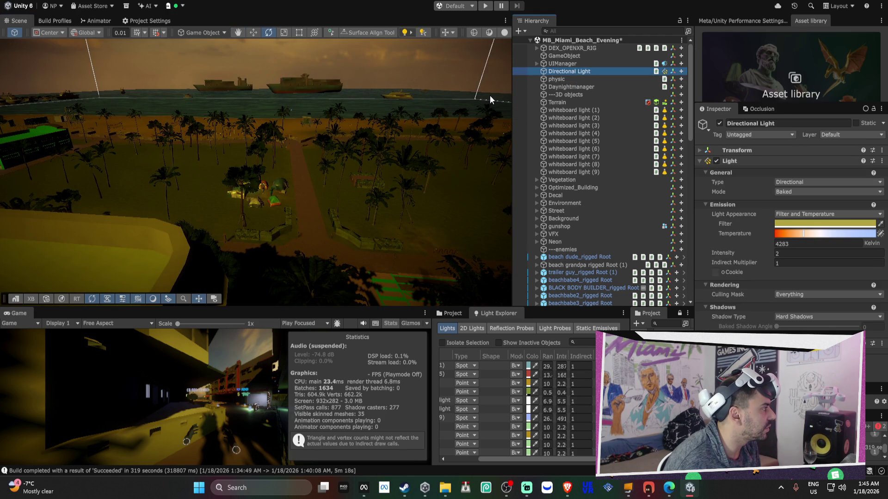
pyautogui.press('f')
# Rotate the Directional Light so the sun hits the beach from a new angle.
pyautogui.moveTo(449, 100); pyautogui.dragTo(318, 177)
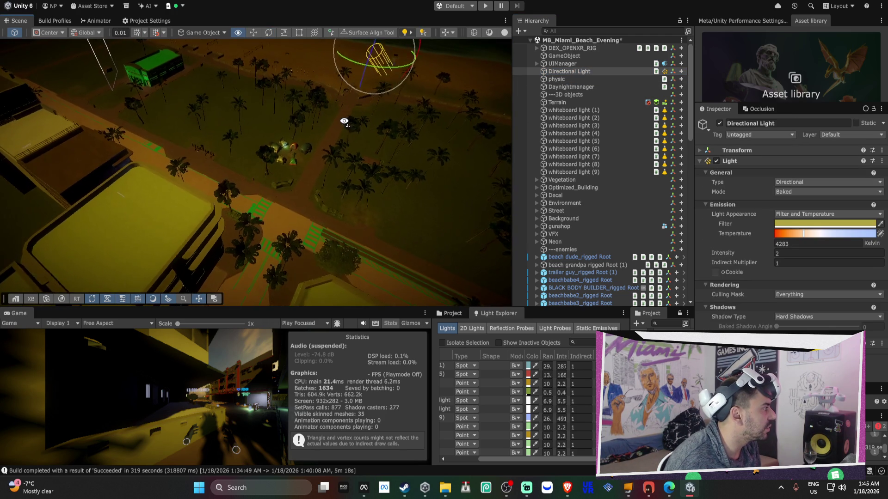
pyautogui.moveTo(344, 122)
pyautogui.mouseDown()
pyautogui.moveTo(369, 76)
pyautogui.moveTo(323, 126)
pyautogui.moveTo(313, 154)
pyautogui.moveTo(315, 247)
pyautogui.moveTo(326, 94)
pyautogui.moveTo(270, 100)
pyautogui.moveTo(287, 230)
pyautogui.mouseUp()
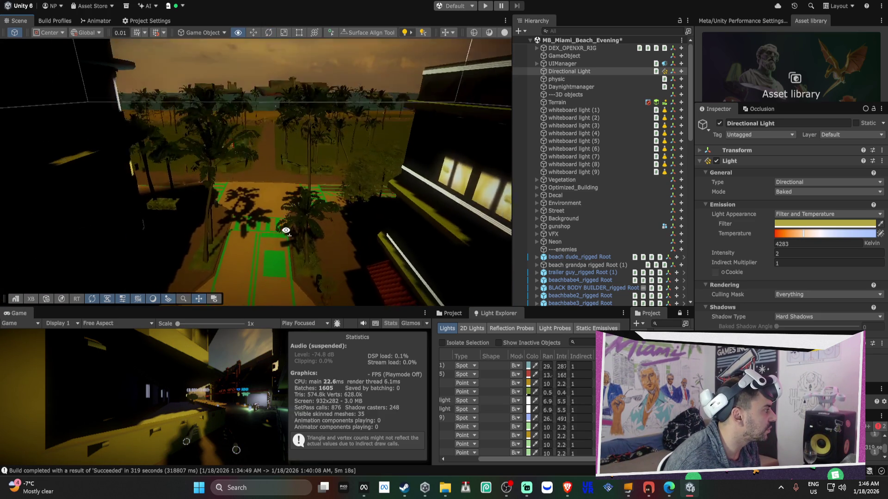
pyautogui.moveTo(294, 278)
pyautogui.mouseDown()
pyautogui.moveTo(84, 224)
pyautogui.moveTo(244, 66)
pyautogui.moveTo(162, 90)
pyautogui.moveTo(156, 76)
pyautogui.mouseUp()
pyautogui.moveTo(253, 452); pyautogui.dragTo(298, 386)
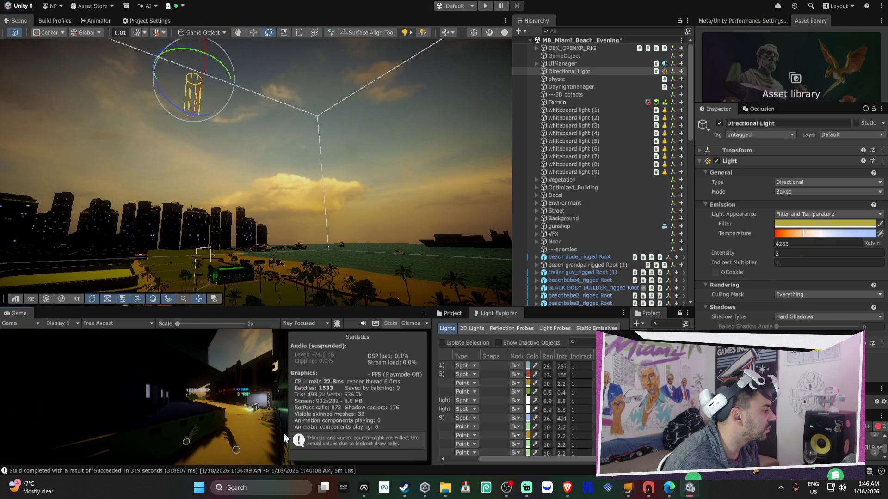
pyautogui.moveTo(351, 276)
pyautogui.mouseDown()
pyautogui.moveTo(269, 317)
pyautogui.moveTo(283, 119)
pyautogui.moveTo(260, 266)
pyautogui.moveTo(238, 257)
pyautogui.moveTo(246, 266)
pyautogui.moveTo(298, 272)
pyautogui.moveTo(271, 160)
pyautogui.mouseUp()
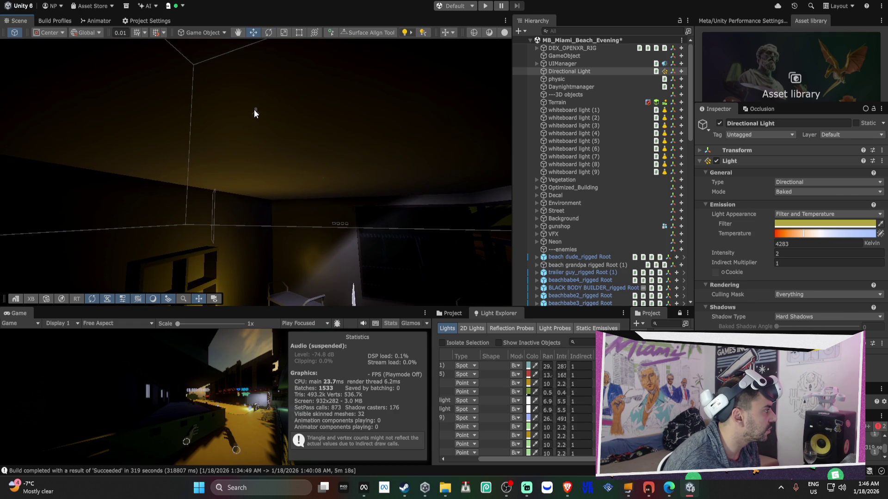
# Raise whiteboard light (1) and lower whiteboard light (3) inside the building.
pyautogui.click(254, 110)
pyautogui.click(255, 111)
pyautogui.click(256, 111)
pyautogui.moveTo(255, 112)
pyautogui.mouseDown()
pyautogui.moveTo(259, 81)
pyautogui.moveTo(280, 262)
pyautogui.moveTo(241, 177)
pyautogui.moveTo(187, 195)
pyautogui.moveTo(221, 118)
pyautogui.mouseUp()
pyautogui.click(234, 118)
pyautogui.click(234, 116)
pyautogui.click(233, 115)
pyautogui.moveTo(234, 79); pyautogui.dragTo(234, 83)
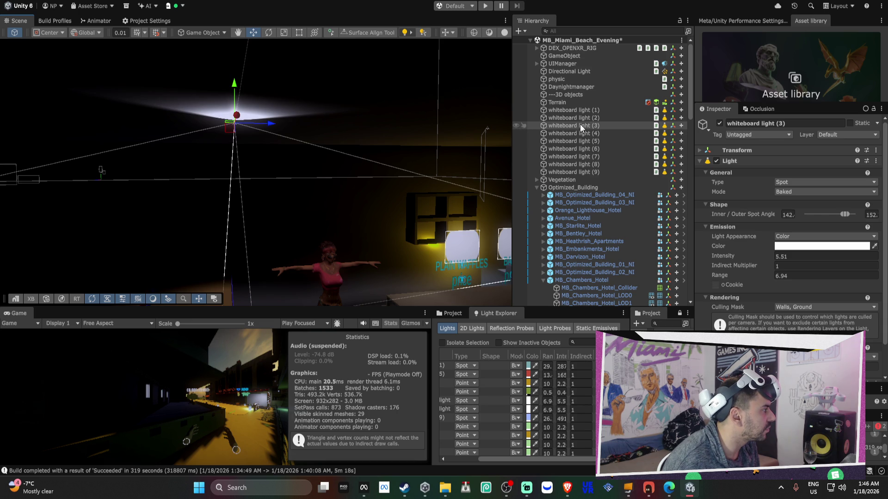
# Select whiteboard lights (1)–(9) together and move them up toward the ceiling.
pyautogui.click(576, 113)
pyautogui.keyDown('shift'); pyautogui.click(568, 171); pyautogui.keyUp('shift')
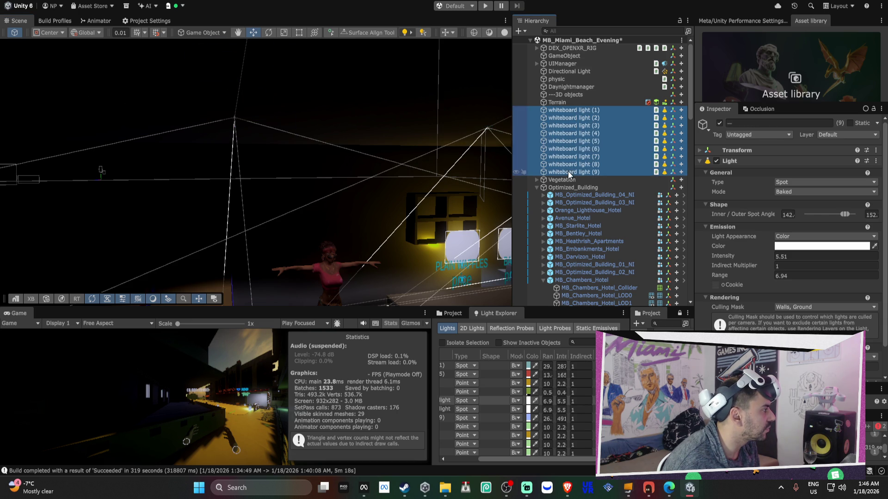
pyautogui.press('f')
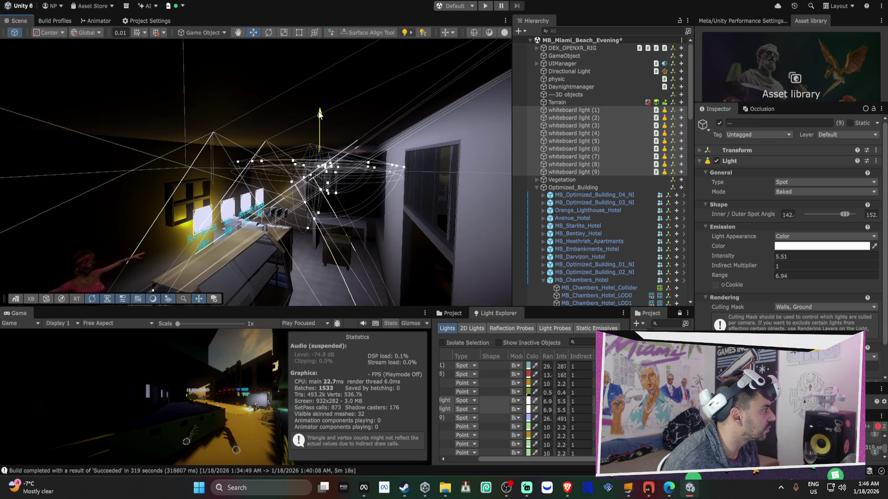
pyautogui.moveTo(319, 115); pyautogui.dragTo(320, 116)
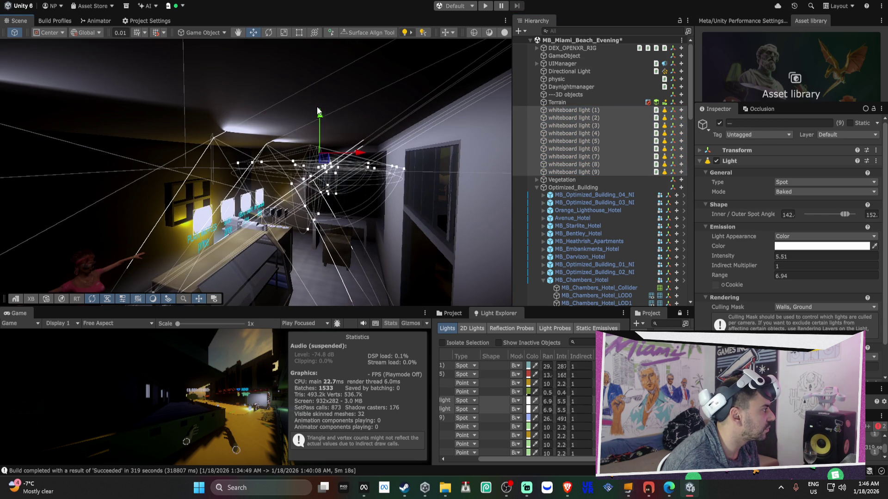
pyautogui.moveTo(319, 114)
pyautogui.mouseDown()
pyautogui.moveTo(318, 123)
pyautogui.moveTo(253, 121)
pyautogui.moveTo(440, 148)
pyautogui.mouseUp()
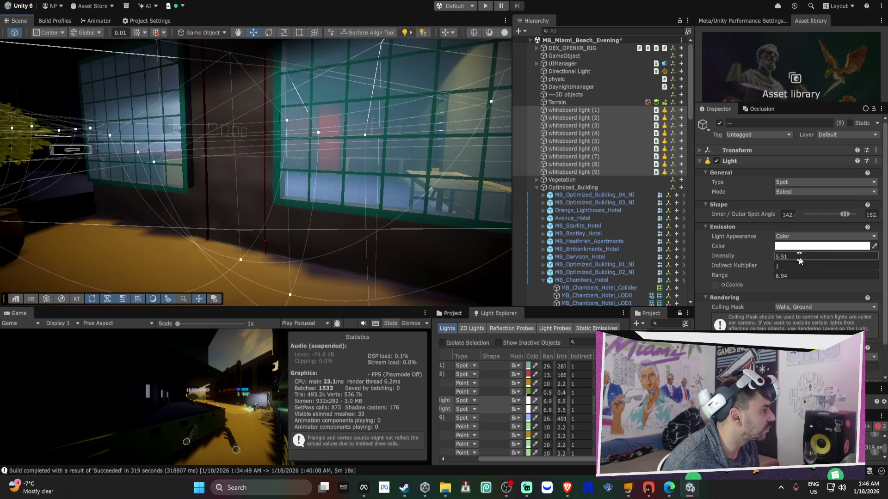
# Tint the nine whiteboard lights a saturated light green (R 159, G 224).
pyautogui.click(812, 246)
pyautogui.moveTo(810, 214); pyautogui.dragTo(817, 216)
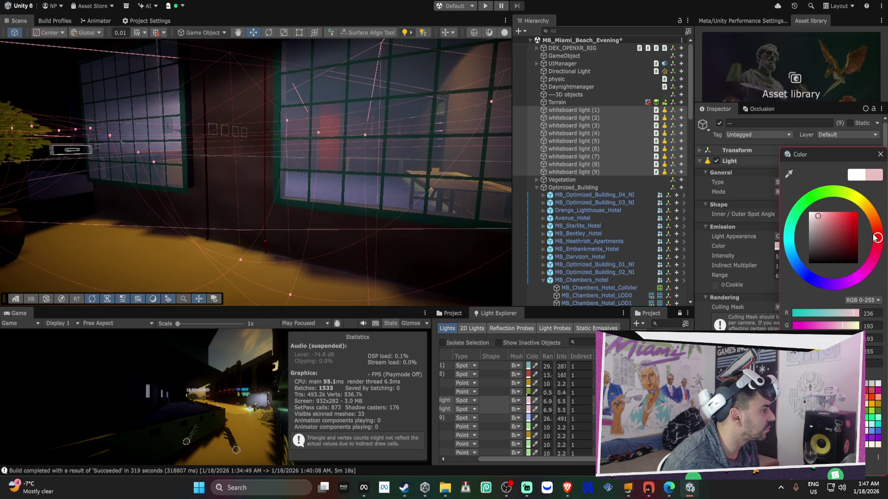
pyautogui.moveTo(876, 238); pyautogui.dragTo(783, 184)
pyautogui.moveTo(324, 167)
pyautogui.mouseDown()
pyautogui.moveTo(305, 162)
pyautogui.moveTo(324, 165)
pyautogui.mouseUp()
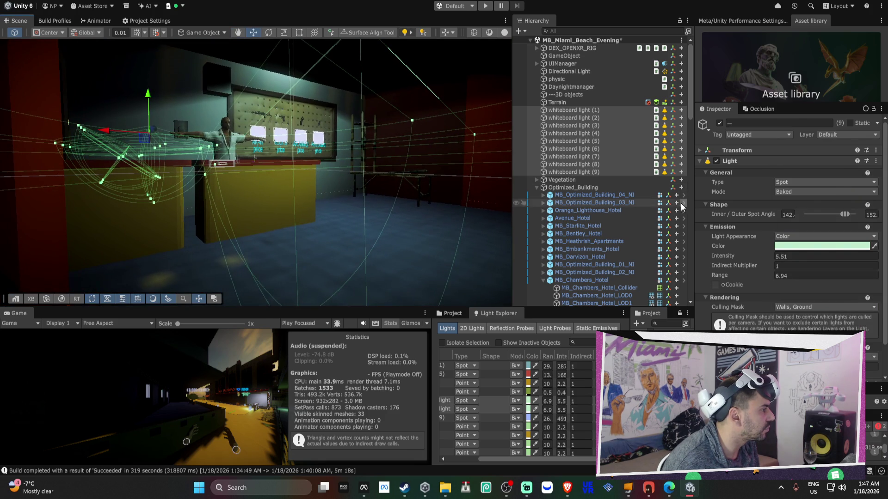
pyautogui.click(805, 248)
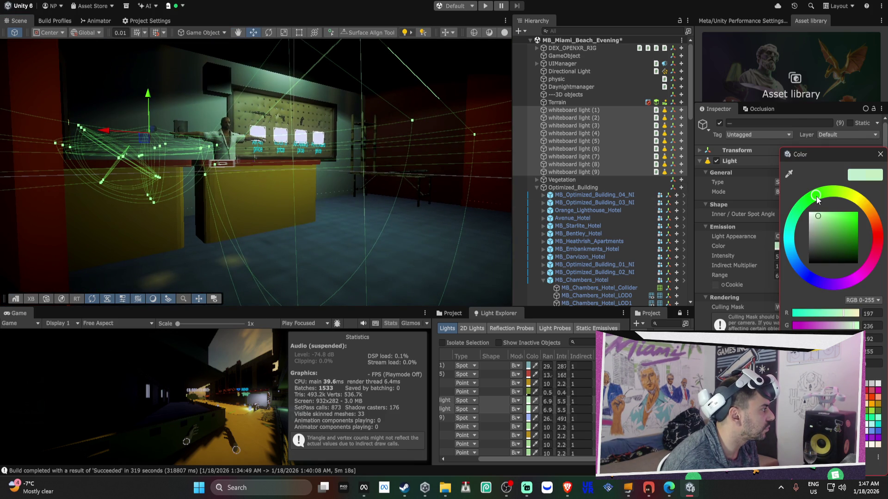
pyautogui.moveTo(820, 218); pyautogui.dragTo(825, 218)
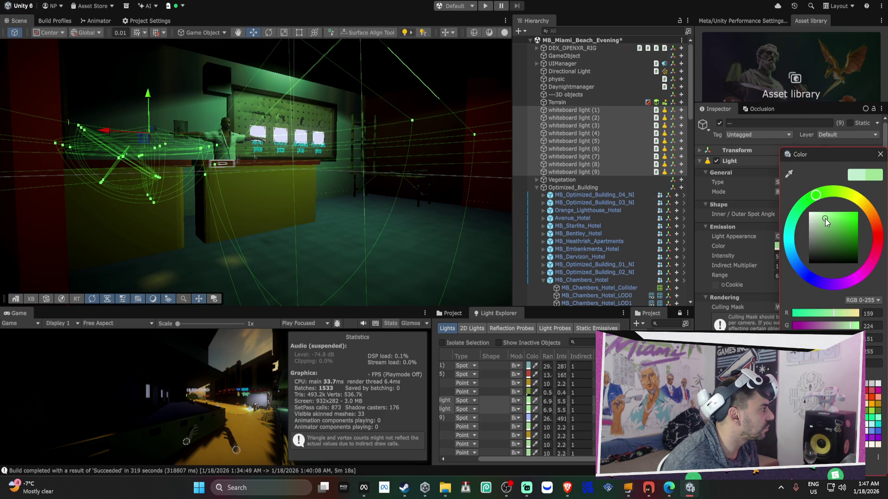
pyautogui.moveTo(279, 159)
pyautogui.mouseDown()
pyautogui.moveTo(182, 148)
pyautogui.moveTo(255, 147)
pyautogui.moveTo(420, 171)
pyautogui.moveTo(432, 158)
pyautogui.moveTo(278, 145)
pyautogui.moveTo(369, 99)
pyautogui.moveTo(359, 129)
pyautogui.moveTo(370, 132)
pyautogui.mouseUp()
pyautogui.click(591, 114)
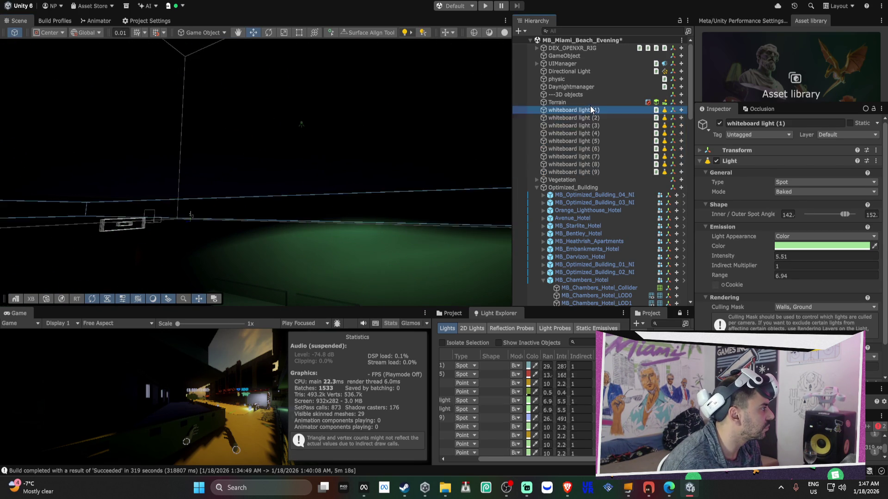
# Duplicate whiteboard light (6) as whiteboard light (10), undoing the extra copy.
pyautogui.press('Down')
pyautogui.press('Down')
pyautogui.press('Down')
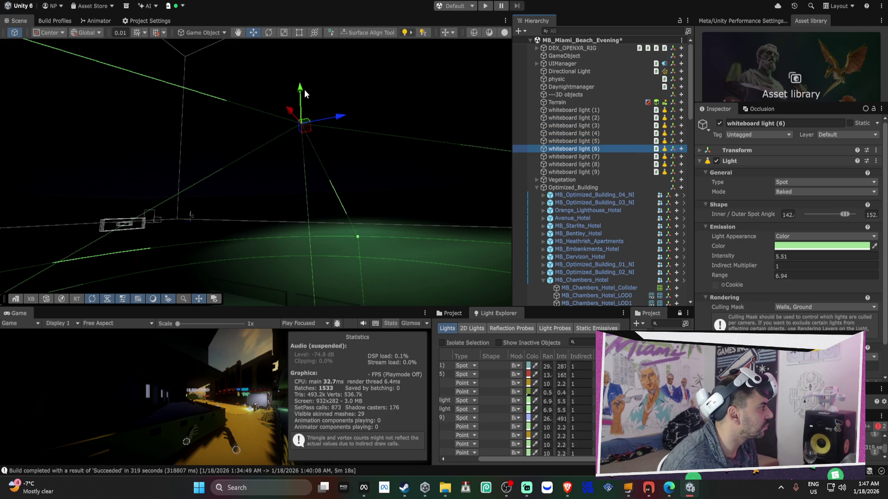
pyautogui.moveTo(297, 113)
pyautogui.mouseDown()
pyautogui.moveTo(311, 191)
pyautogui.moveTo(467, 116)
pyautogui.moveTo(283, 139)
pyautogui.moveTo(120, 137)
pyautogui.mouseUp()
pyautogui.hotkey('ctrl', 'd')
pyautogui.press('f')
pyautogui.hotkey('ctrl', 'd')
pyautogui.moveTo(319, 129); pyautogui.dragTo(383, 135)
pyautogui.hotkey('ctrl', 'z')
pyautogui.hotkey('ctrl', 'z')
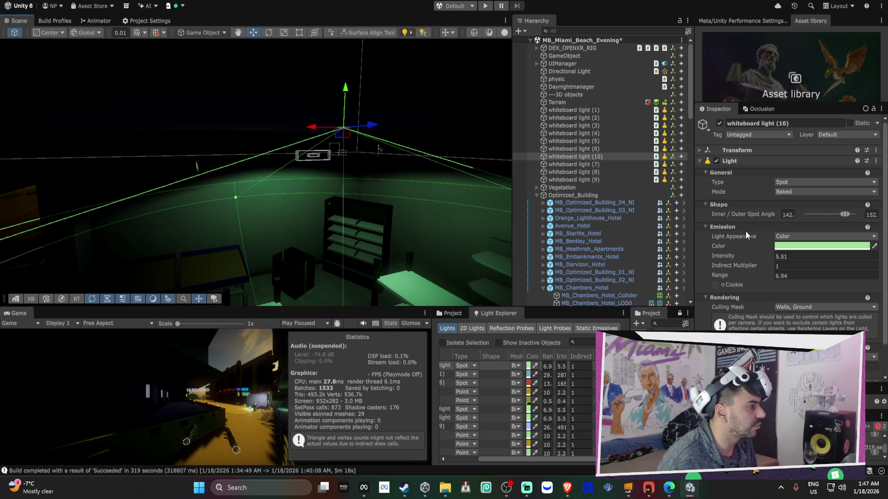
# Select whiteboard lights (4) through (10) in the Hierarchy.
pyautogui.scroll(5, 478, 186)
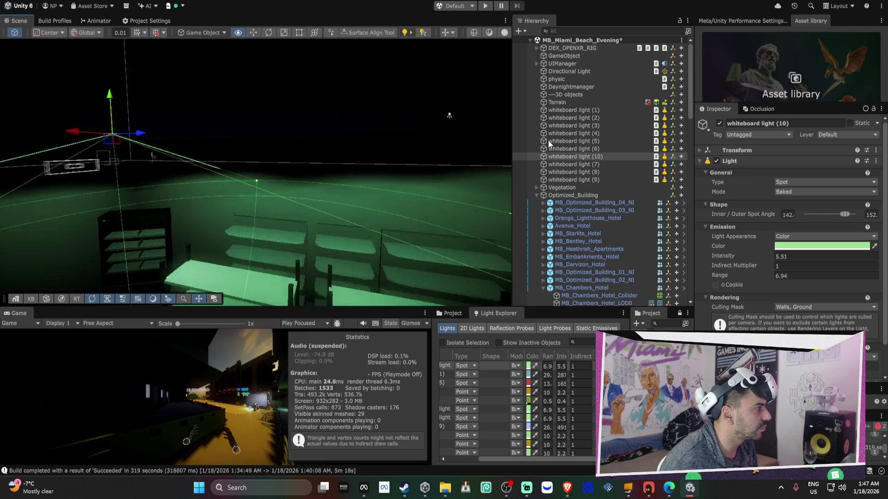
pyautogui.keyDown('shift'); pyautogui.click(592, 179); pyautogui.keyUp('shift')
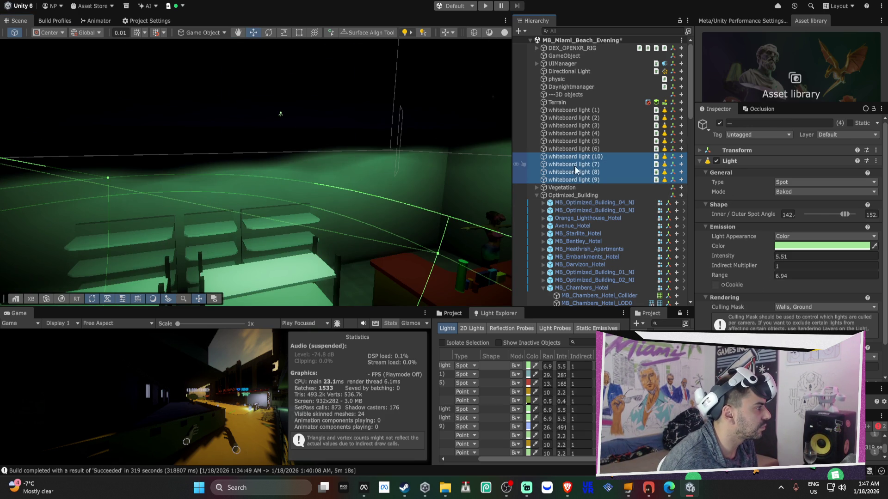
pyautogui.doubleClick(585, 173)
pyautogui.doubleClick(585, 164)
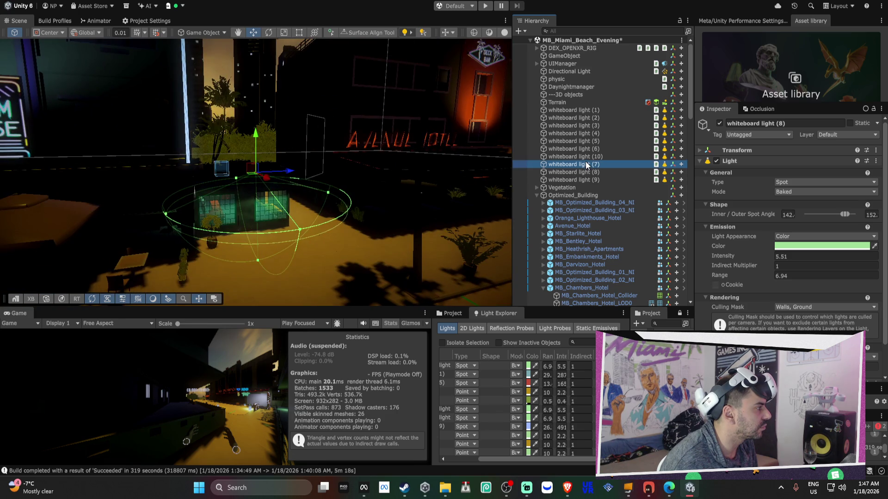
pyautogui.doubleClick(587, 157)
pyautogui.doubleClick(589, 148)
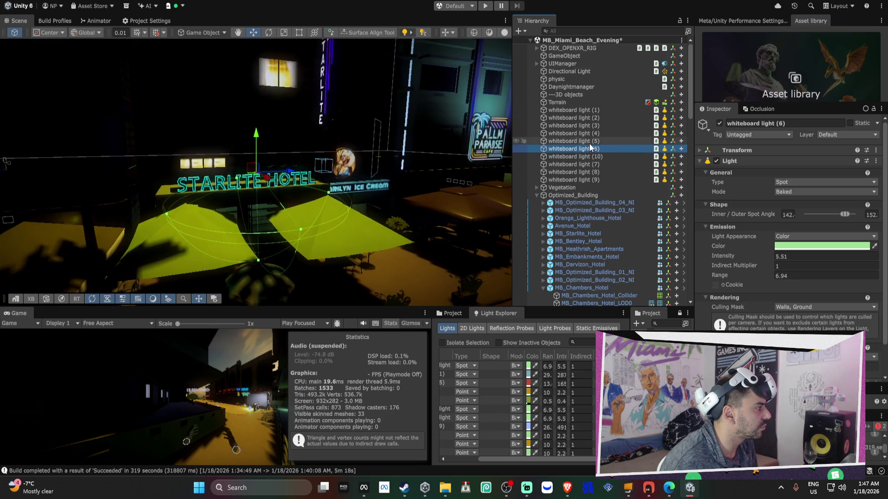
pyautogui.doubleClick(590, 141)
pyautogui.doubleClick(591, 133)
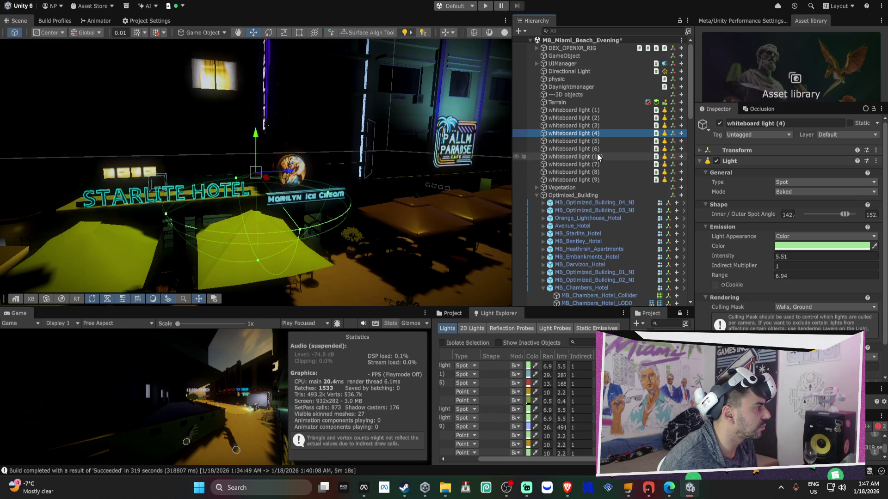
pyautogui.keyDown('shift'); pyautogui.click(588, 156); pyautogui.keyUp('shift')
# Give the selected lights range 9.5, intensity 6.63 and a 179° outer spot angle.
pyautogui.moveTo(734, 276)
pyautogui.mouseDown()
pyautogui.moveTo(745, 276)
pyautogui.moveTo(740, 258)
pyautogui.mouseUp()
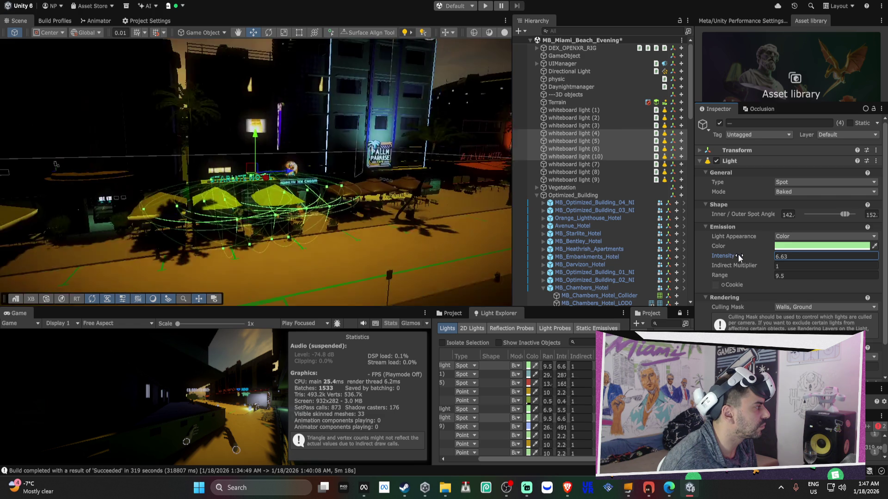
pyautogui.moveTo(306, 231)
pyautogui.mouseDown()
pyautogui.moveTo(325, 240)
pyautogui.moveTo(196, 187)
pyautogui.moveTo(162, 143)
pyautogui.moveTo(199, 194)
pyautogui.mouseUp()
pyautogui.moveTo(848, 214); pyautogui.dragTo(855, 215)
pyautogui.moveTo(448, 188); pyautogui.dragTo(649, 215)
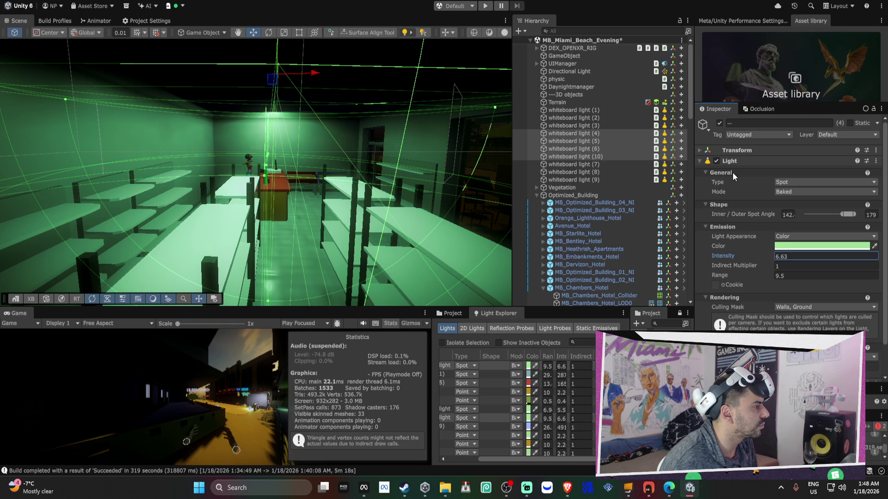
# Copy whiteboard light (4)'s Light component.
pyautogui.rightClick(730, 161)
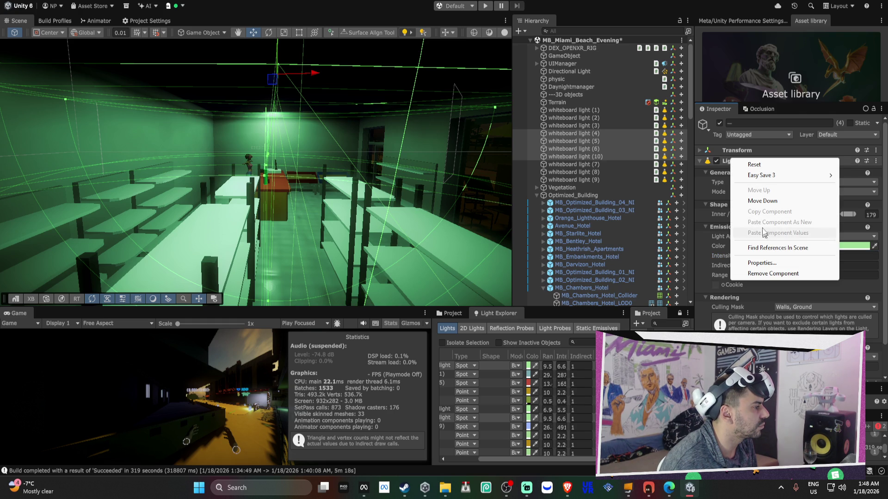
pyautogui.click(586, 134)
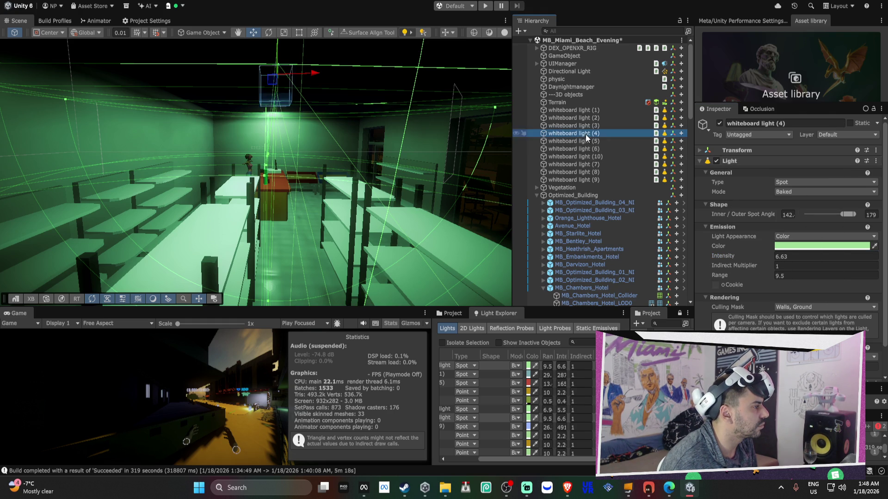
pyautogui.rightClick(726, 162)
pyautogui.click(770, 215)
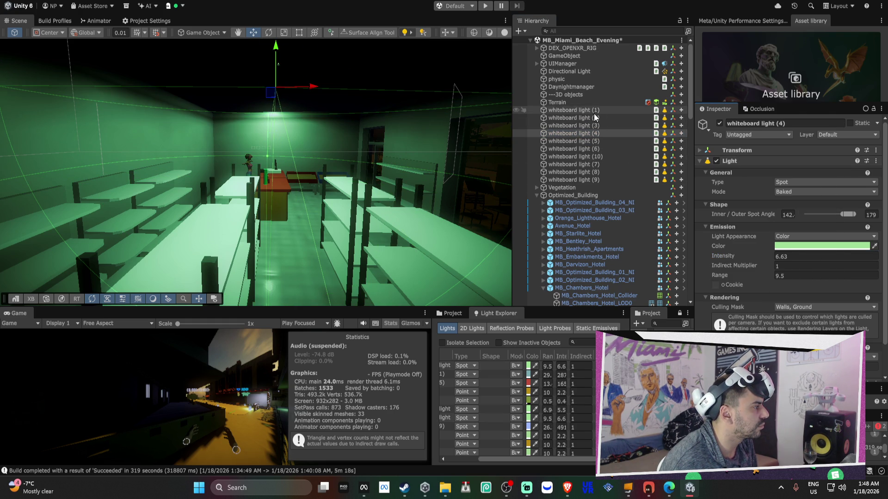
# Paste light (4)'s Light component values onto whiteboard lights (1)–(9).
pyautogui.click(593, 112)
pyautogui.keyDown('shift'); pyautogui.click(584, 181); pyautogui.keyUp('shift')
pyautogui.rightClick(740, 162)
pyautogui.click(780, 235)
pyautogui.moveTo(359, 165)
pyautogui.mouseDown()
pyautogui.moveTo(341, 139)
pyautogui.moveTo(241, 150)
pyautogui.moveTo(109, 145)
pyautogui.moveTo(491, 163)
pyautogui.moveTo(491, 147)
pyautogui.mouseUp()
# Check lights (1)–(3) at the whiteboard, then select the MB_Chambers_Hotel building.
pyautogui.click(615, 112)
pyautogui.keyDown('shift'); pyautogui.click(612, 118); pyautogui.keyUp('shift')
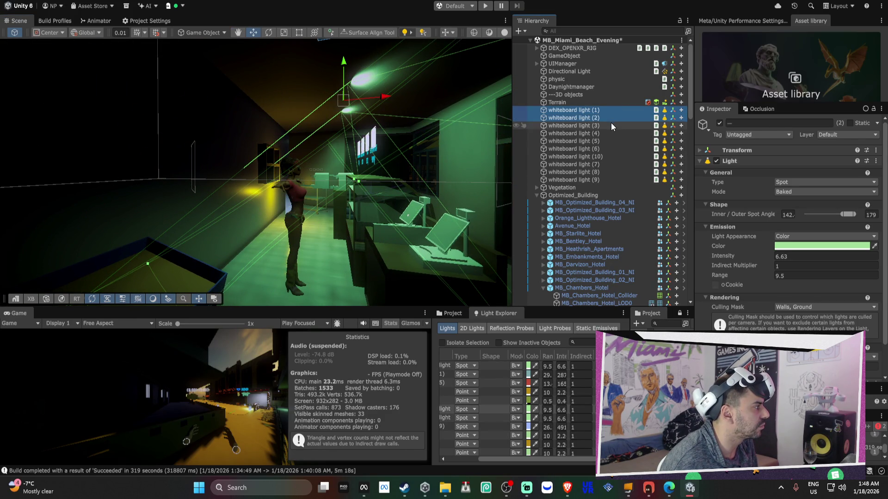
pyautogui.keyDown('shift'); pyautogui.click(610, 126); pyautogui.keyUp('shift')
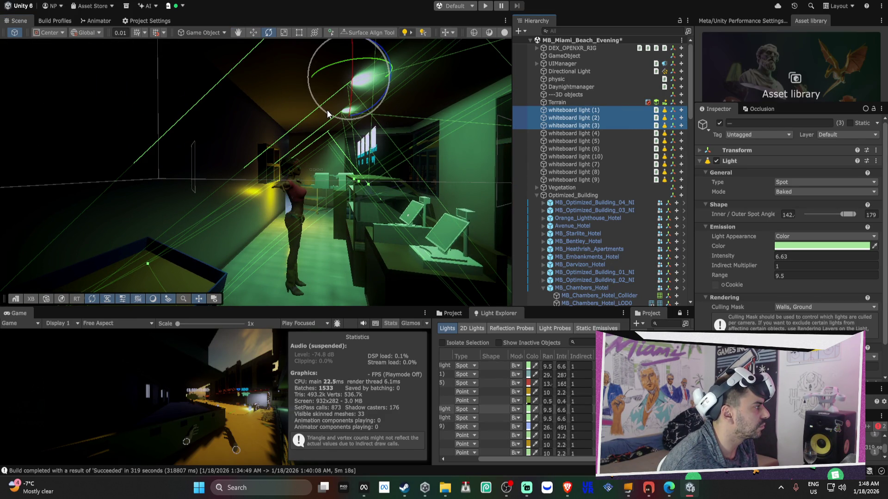
pyautogui.moveTo(352, 111)
pyautogui.mouseDown()
pyautogui.moveTo(370, 109)
pyautogui.moveTo(334, 130)
pyautogui.moveTo(406, 196)
pyautogui.moveTo(453, 199)
pyautogui.moveTo(442, 181)
pyautogui.moveTo(294, 170)
pyautogui.moveTo(485, 180)
pyautogui.mouseUp()
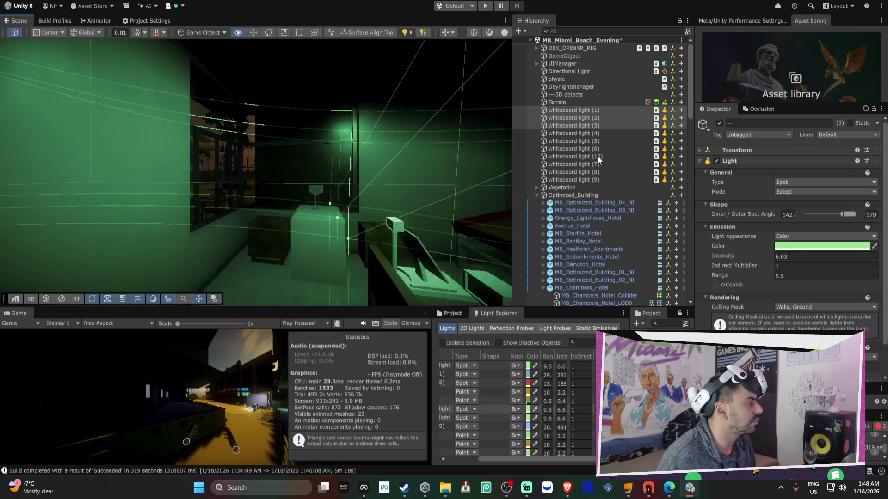
pyautogui.moveTo(416, 148)
pyautogui.mouseDown()
pyautogui.moveTo(368, 145)
pyautogui.moveTo(395, 158)
pyautogui.moveTo(301, 162)
pyautogui.moveTo(358, 171)
pyautogui.mouseUp()
pyautogui.click(358, 171)
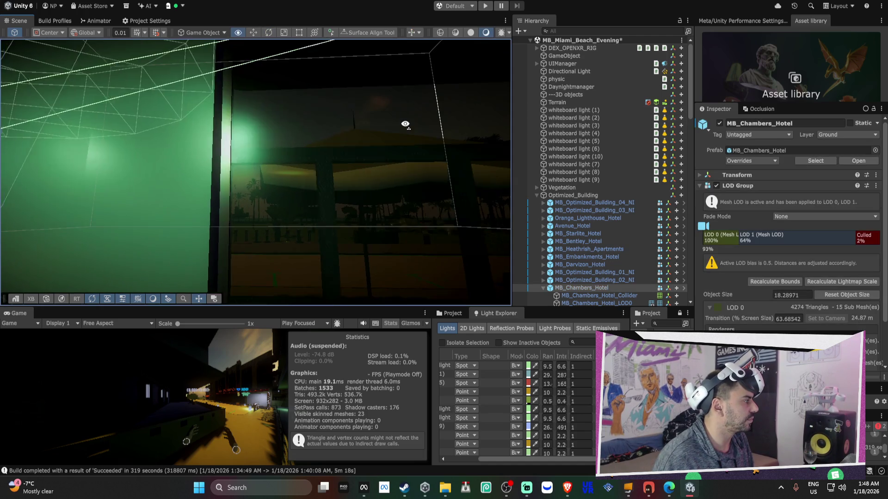
# Set MB_Glass_Showcase_Fade's Base Map colour to green with a low alpha.
pyautogui.click(379, 119)
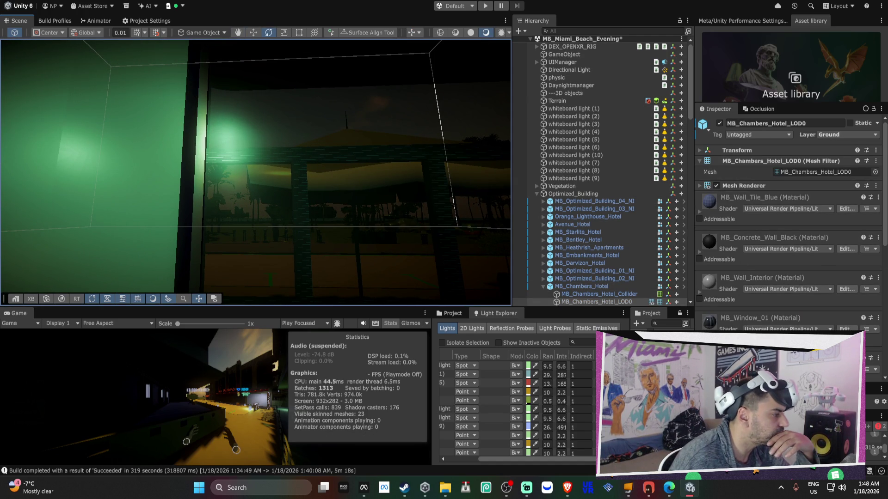
pyautogui.scroll(-5, 796, 326)
pyautogui.scroll(-5, 804, 329)
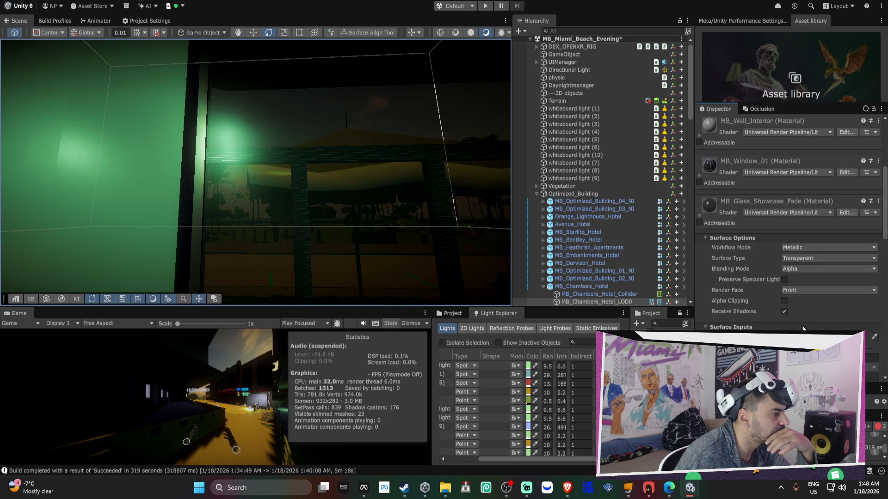
pyautogui.click(809, 284)
pyautogui.write('90')
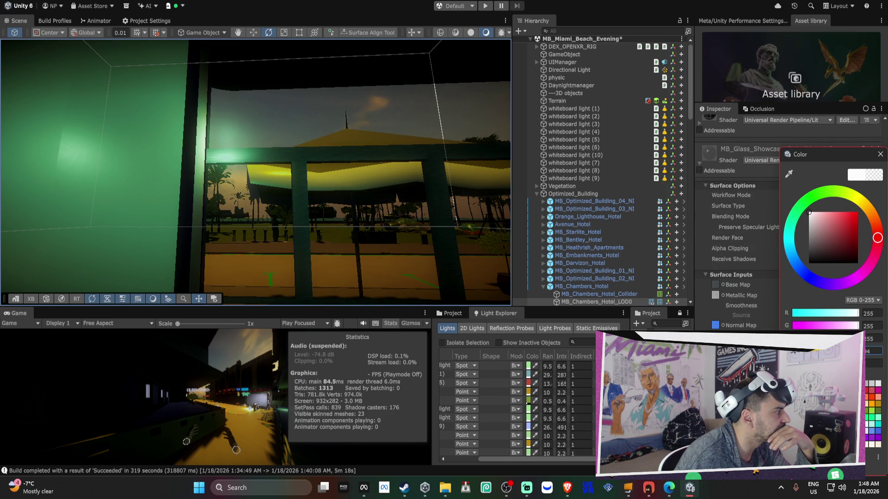
pyautogui.press('BackSpace')
pyautogui.press('BackSpace')
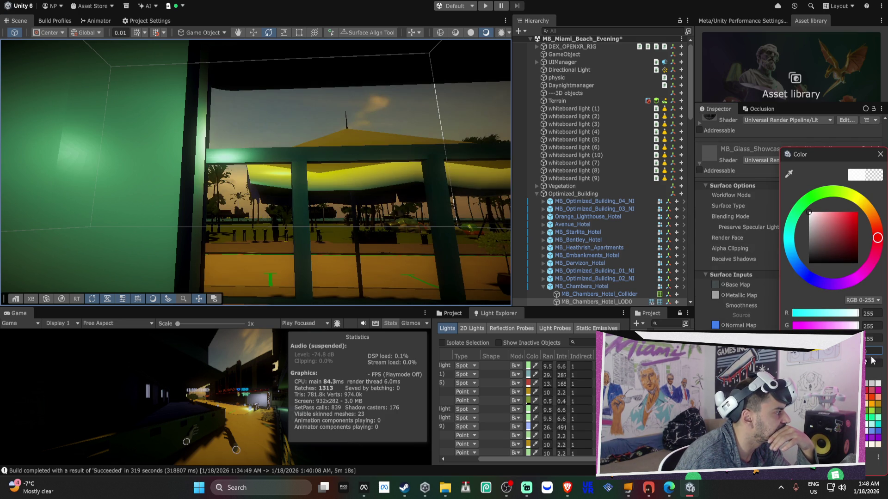
pyautogui.write('255107')
pyautogui.press('BackSpace')
pyautogui.press('BackSpace')
pyautogui.write('183')
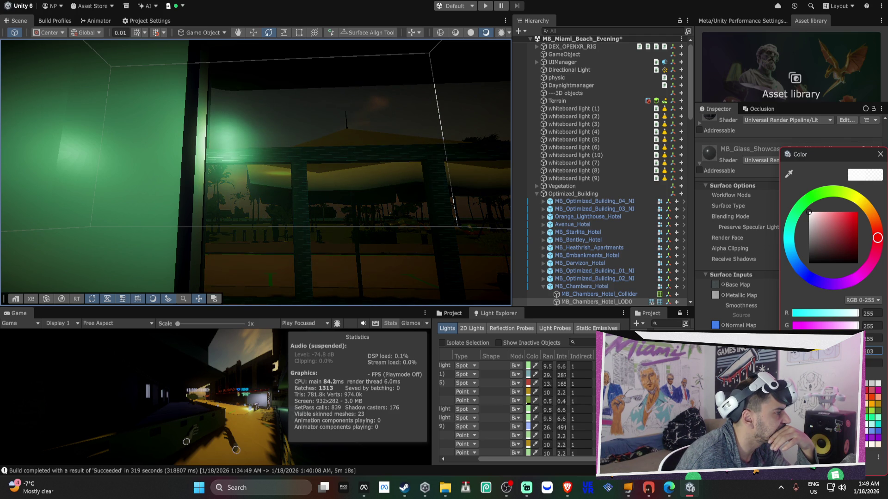
pyautogui.click(828, 193)
pyautogui.click(840, 219)
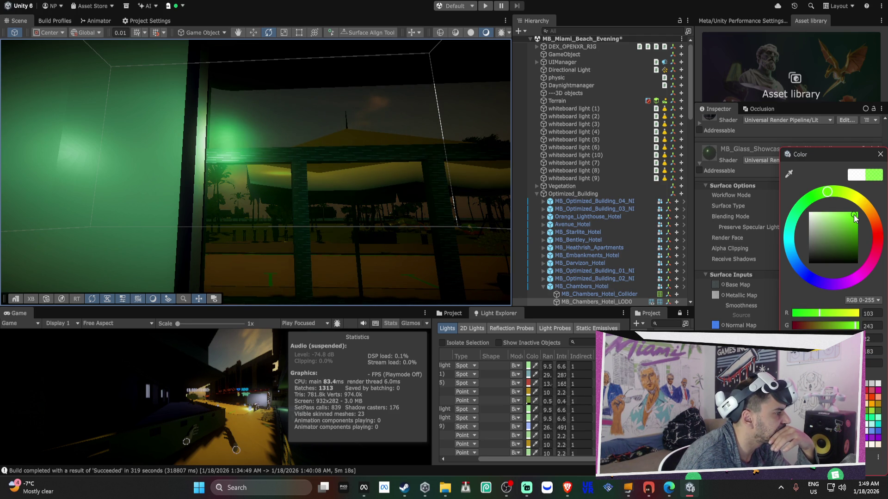
pyautogui.write('56')
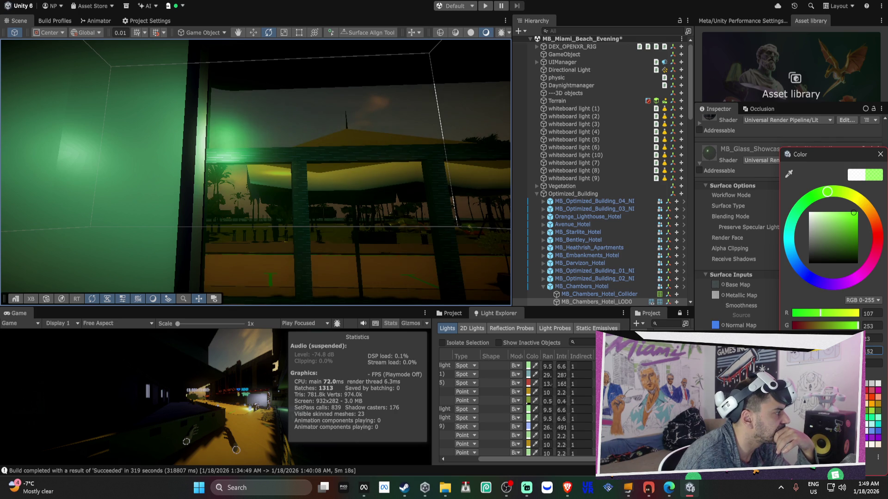
# Keep the Metallic workflow and set the glass smoothness to 1.
pyautogui.moveTo(300, 222)
pyautogui.mouseDown()
pyautogui.moveTo(361, 224)
pyautogui.moveTo(228, 200)
pyautogui.moveTo(370, 202)
pyautogui.mouseUp()
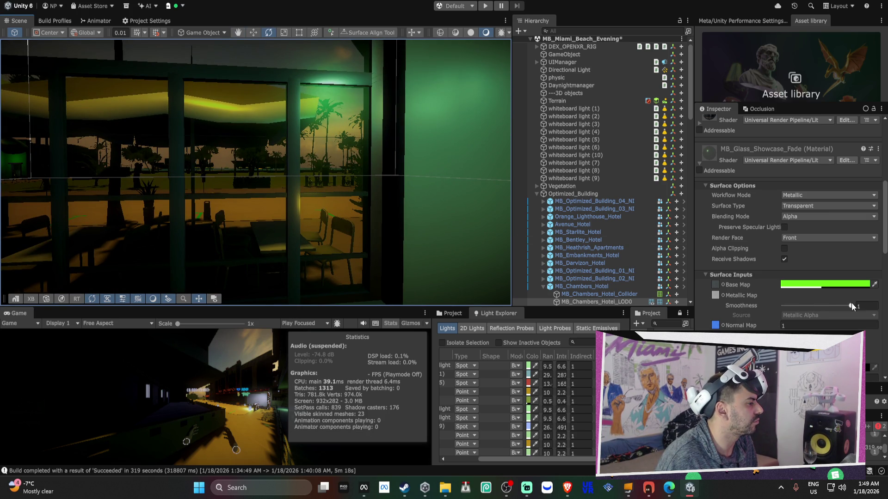
pyautogui.click(806, 194)
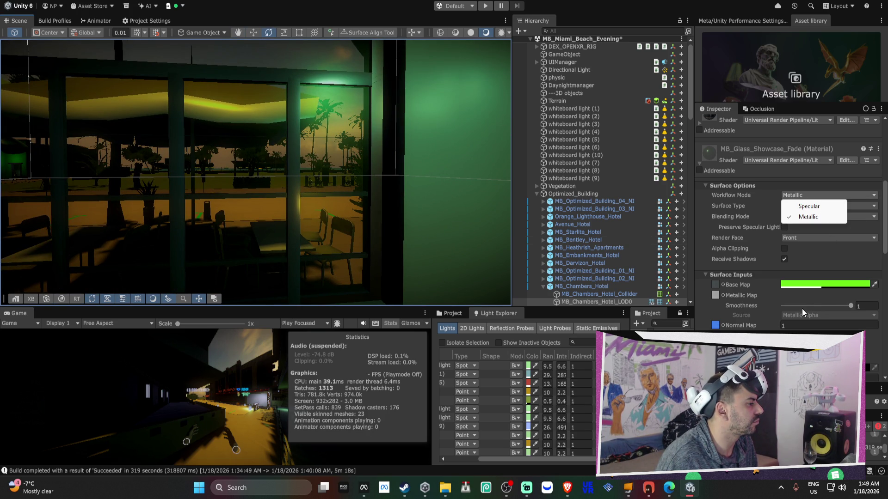
pyautogui.click(805, 293)
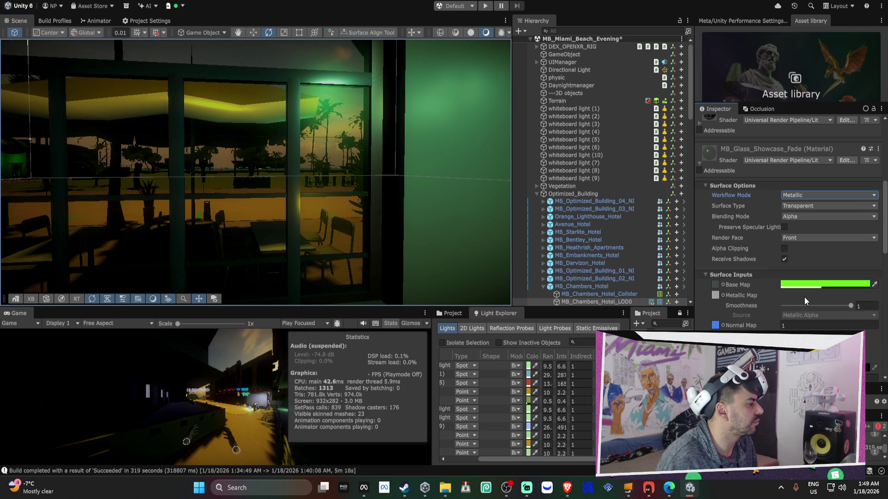
pyautogui.click(849, 306)
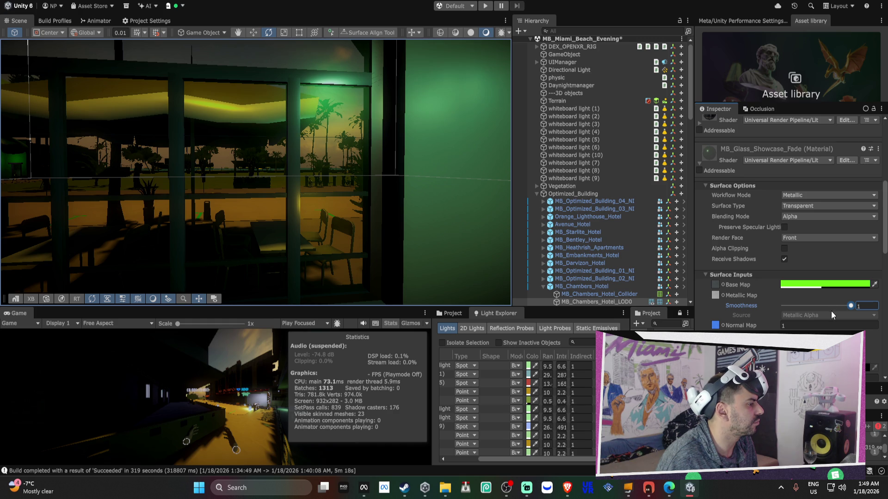
# Assign the spear_Tip_Metallic texture as the glass material's Metallic Map.
pyautogui.click(722, 296)
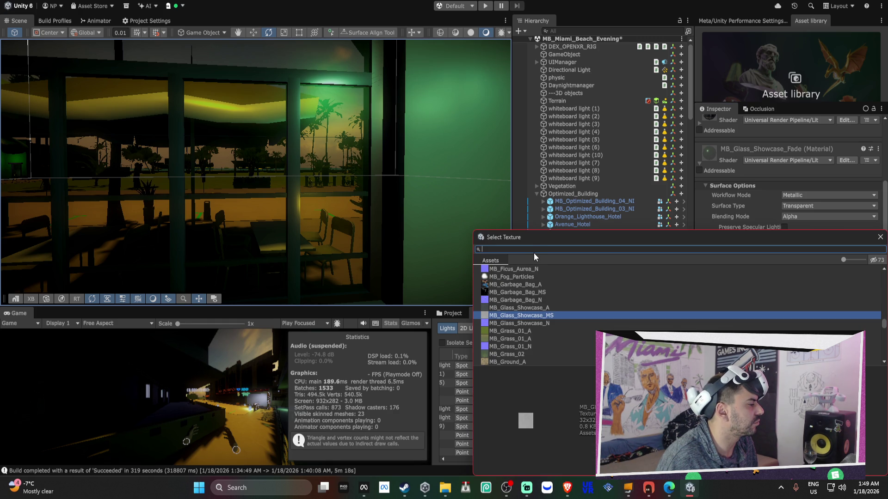
pyautogui.write('metall')
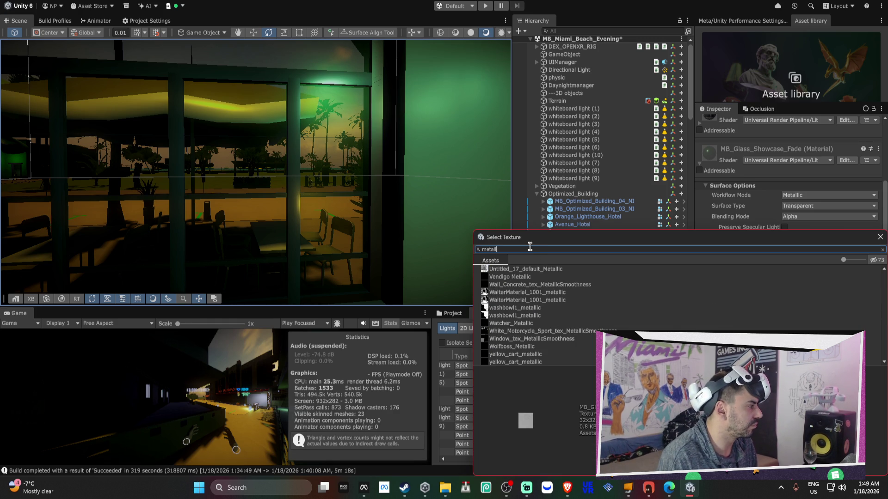
pyautogui.scroll(5, 531, 319)
pyautogui.scroll(5, 531, 318)
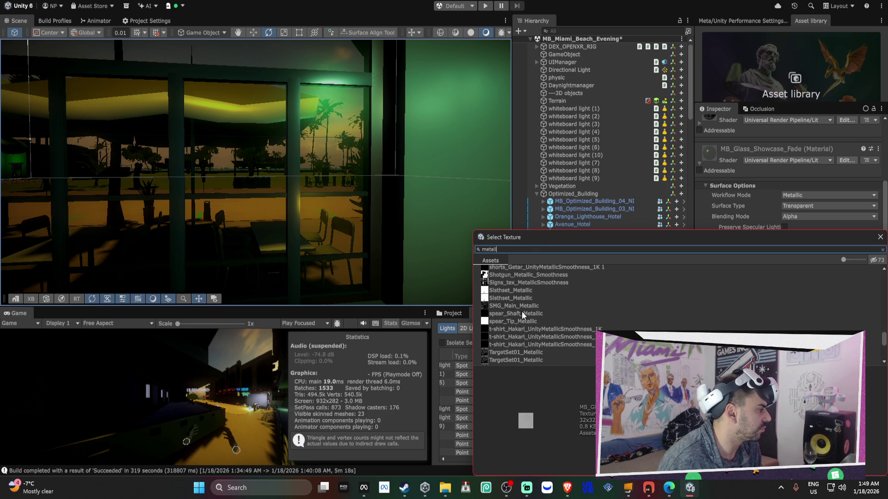
pyautogui.click(521, 321)
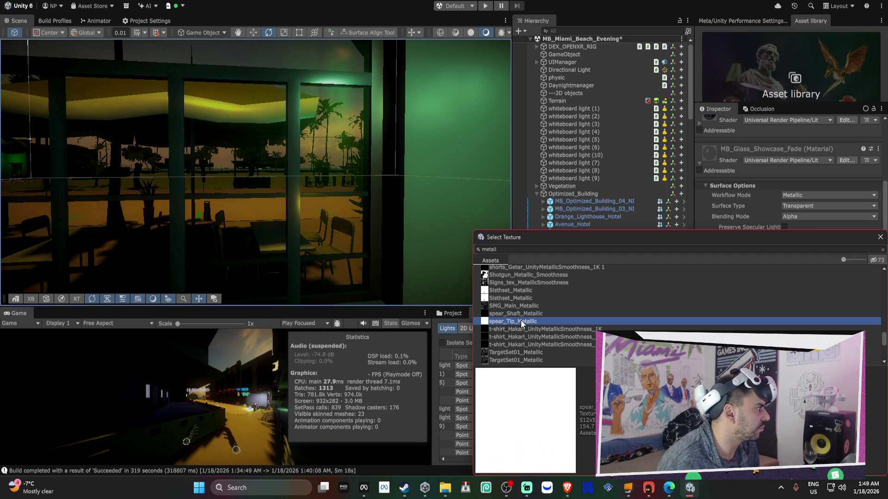
pyautogui.click(867, 223)
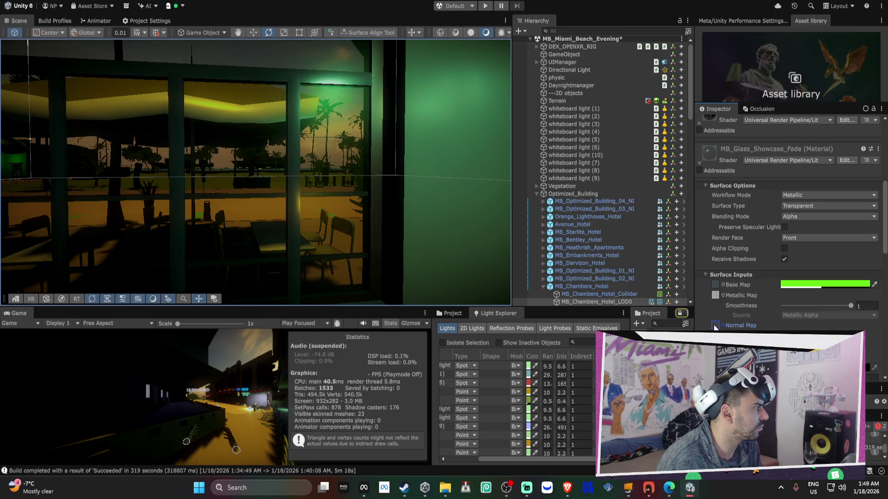
pyautogui.press('w')
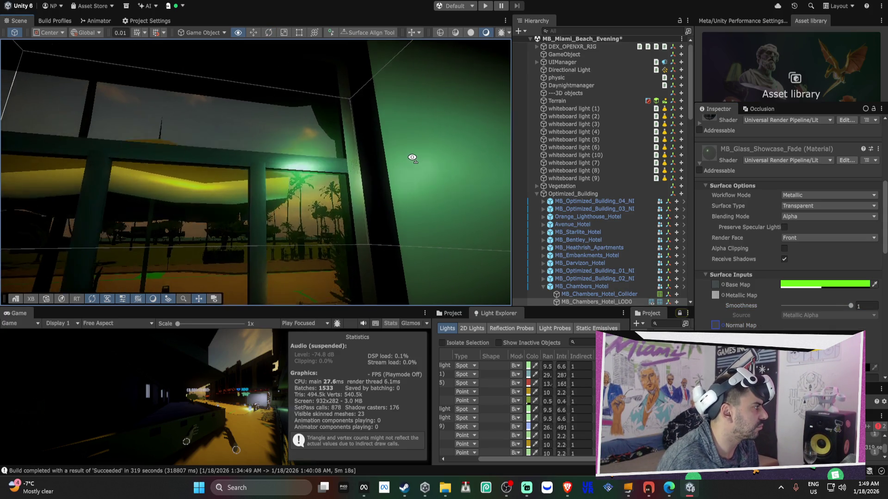
pyautogui.press('w')
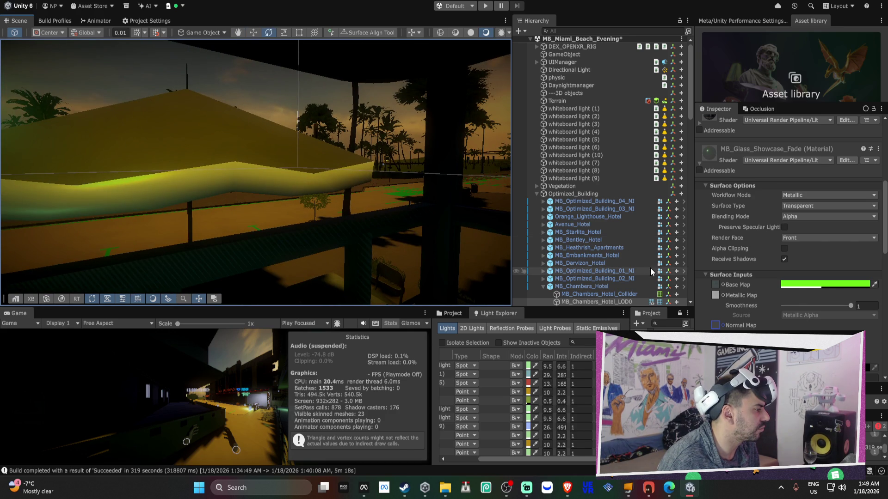
pyautogui.press('s')
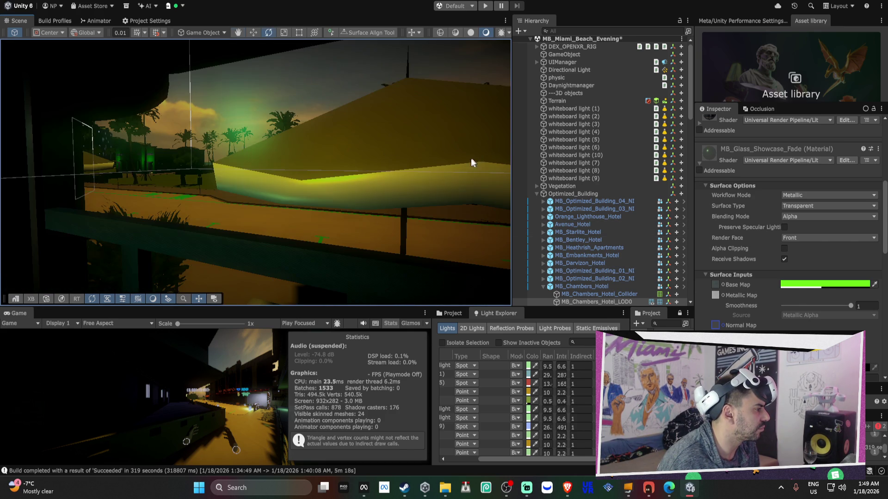
pyautogui.press('w')
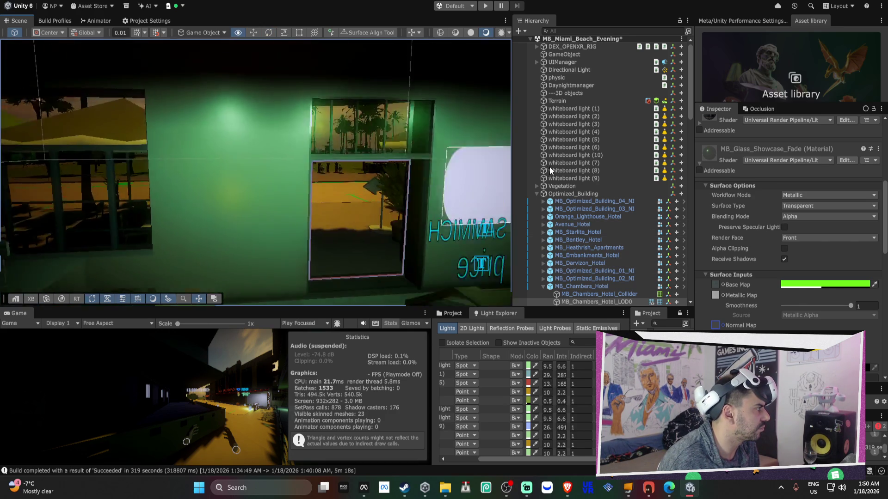
pyautogui.press('s')
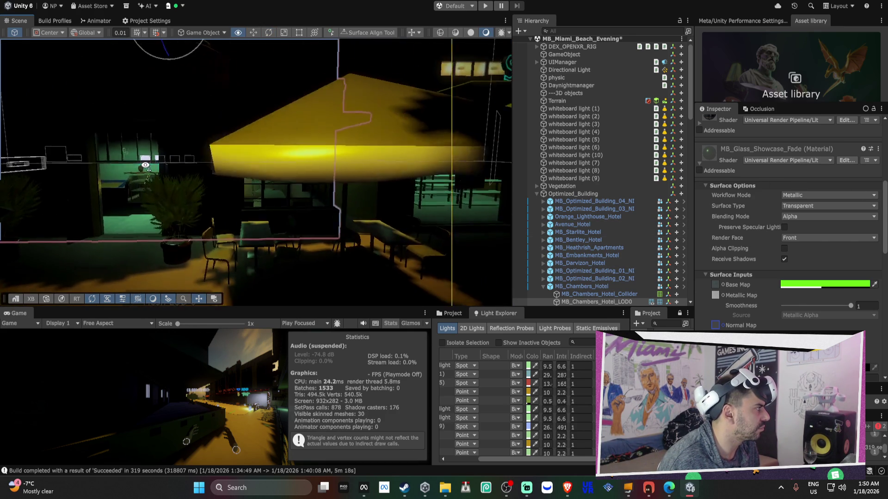
pyautogui.moveTo(147, 162)
pyautogui.mouseDown()
pyautogui.moveTo(165, 136)
pyautogui.moveTo(187, 186)
pyautogui.moveTo(494, 151)
pyautogui.moveTo(262, 166)
pyautogui.moveTo(394, 115)
pyautogui.moveTo(628, 156)
pyautogui.mouseUp()
pyautogui.click(261, 166)
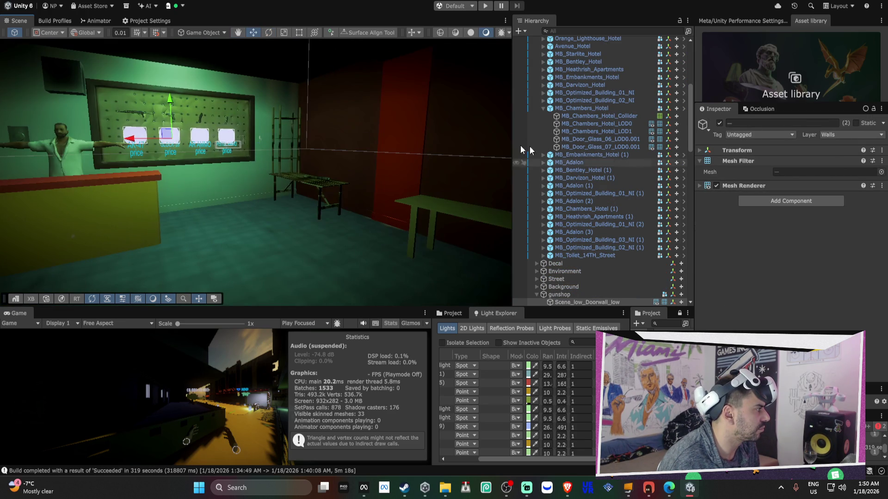
# Add a Box Collider to the selected walls.
pyautogui.keyDown('shift'); pyautogui.click(374, 127); pyautogui.keyUp('shift')
pyautogui.moveTo(374, 127)
pyautogui.mouseDown()
pyautogui.moveTo(439, 137)
pyautogui.moveTo(438, 309)
pyautogui.mouseUp()
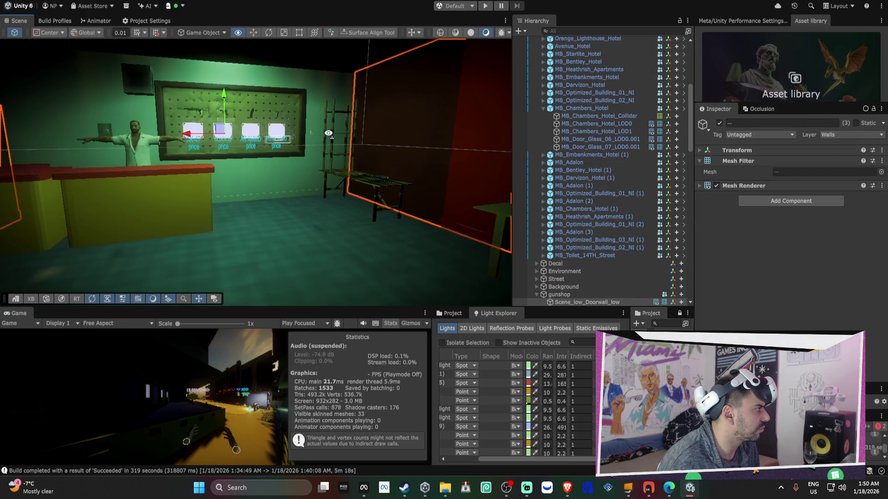
pyautogui.click(773, 203)
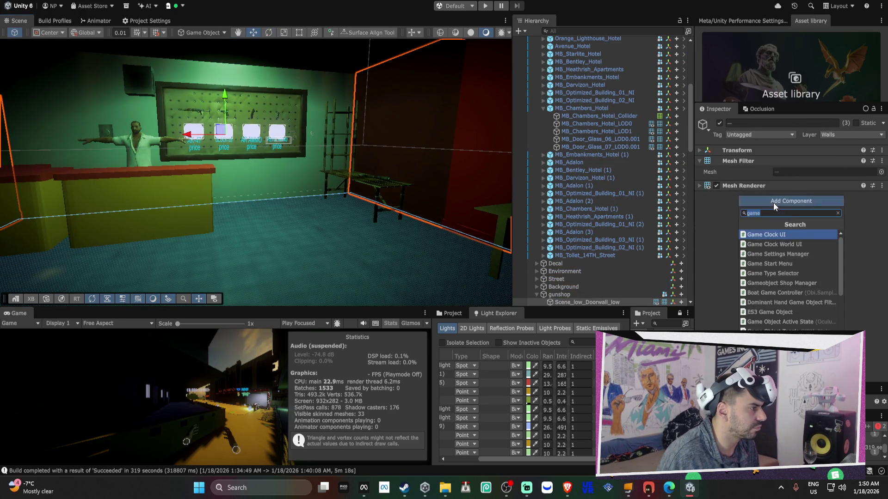
pyautogui.write('box')
pyautogui.press('Return')
# Replace Scene_low_Doorwall_low's Box Collider with a Mesh Collider.
pyautogui.moveTo(277, 185)
pyautogui.mouseDown()
pyautogui.moveTo(208, 180)
pyautogui.moveTo(324, 182)
pyautogui.mouseUp()
pyautogui.moveTo(324, 148)
pyautogui.mouseDown()
pyautogui.moveTo(406, 144)
pyautogui.moveTo(16, 148)
pyautogui.moveTo(151, 192)
pyautogui.moveTo(371, 148)
pyautogui.moveTo(356, 143)
pyautogui.moveTo(366, 140)
pyautogui.moveTo(273, 133)
pyautogui.mouseUp()
pyautogui.press('e')
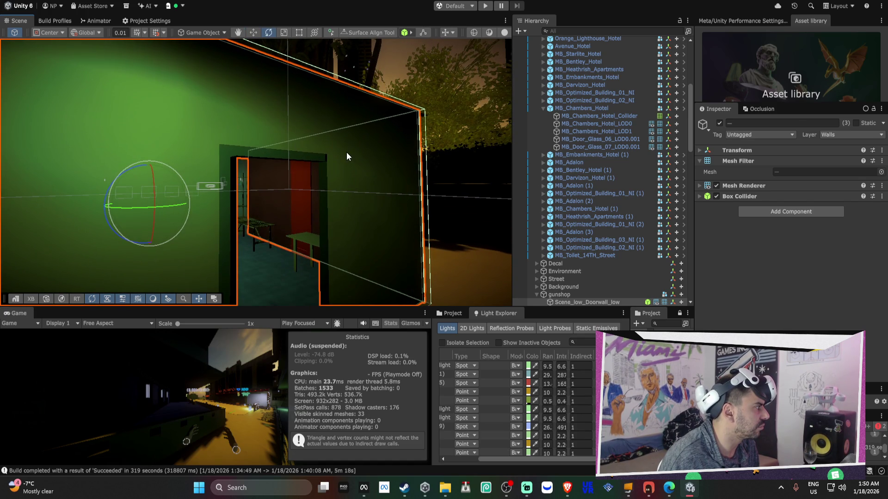
pyautogui.click(356, 162)
pyautogui.rightClick(757, 196)
pyautogui.click(786, 229)
pyautogui.click(778, 281)
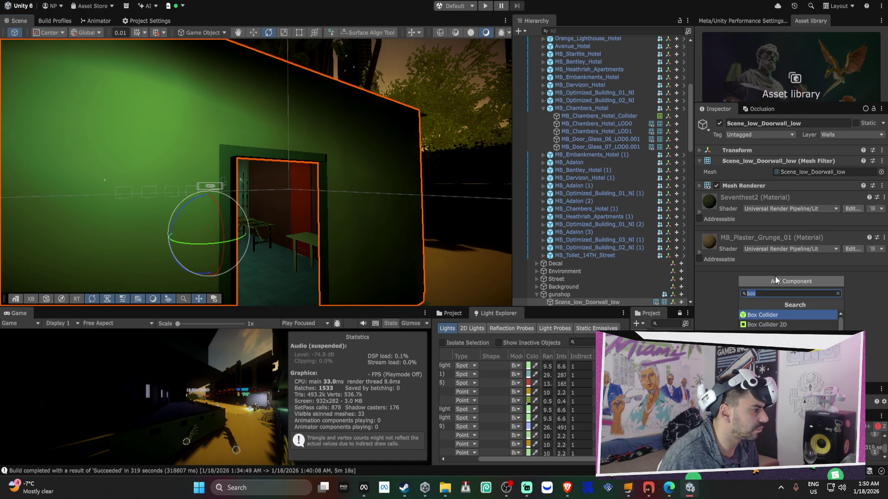
pyautogui.write('mesh')
pyautogui.press('Return')
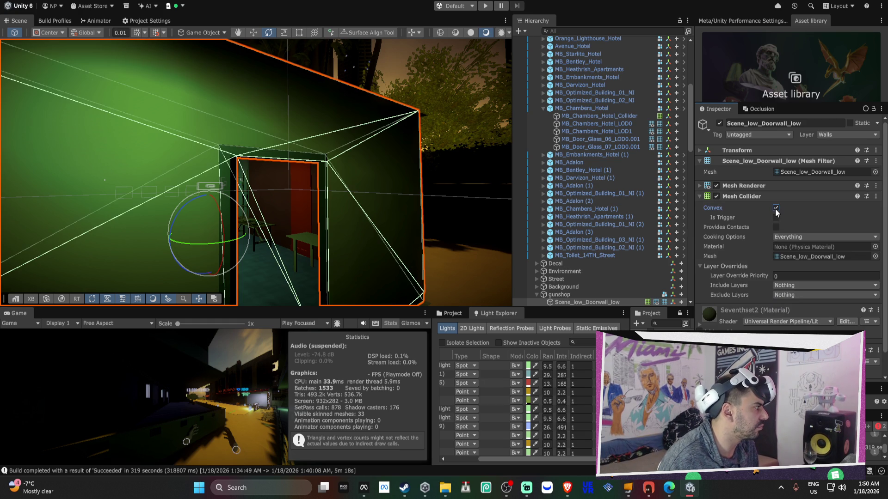
pyautogui.moveTo(313, 152)
pyautogui.mouseDown()
pyautogui.moveTo(230, 191)
pyautogui.moveTo(196, 122)
pyautogui.moveTo(379, 131)
pyautogui.moveTo(287, 143)
pyautogui.moveTo(230, 137)
pyautogui.moveTo(300, 141)
pyautogui.mouseUp()
pyautogui.click(364, 488)
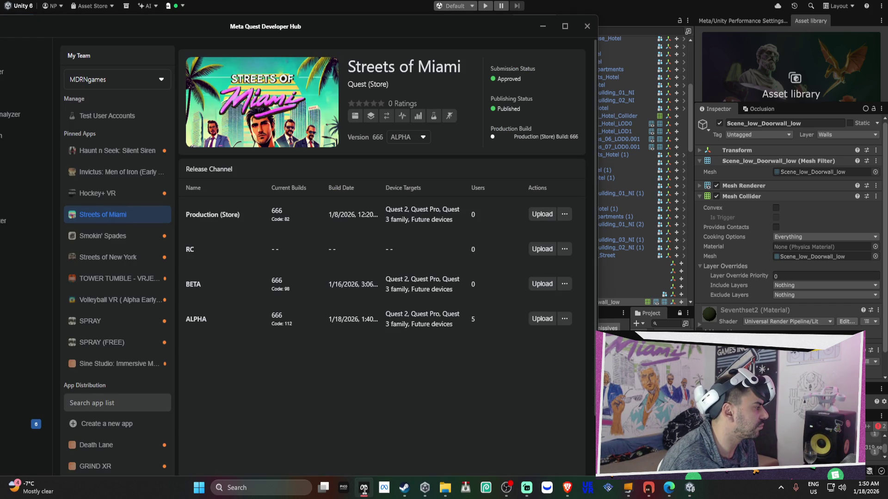
pyautogui.click(364, 488)
pyautogui.moveTo(467, 137)
pyautogui.mouseDown()
pyautogui.moveTo(437, 170)
pyautogui.moveTo(637, 129)
pyautogui.moveTo(550, 136)
pyautogui.mouseUp()
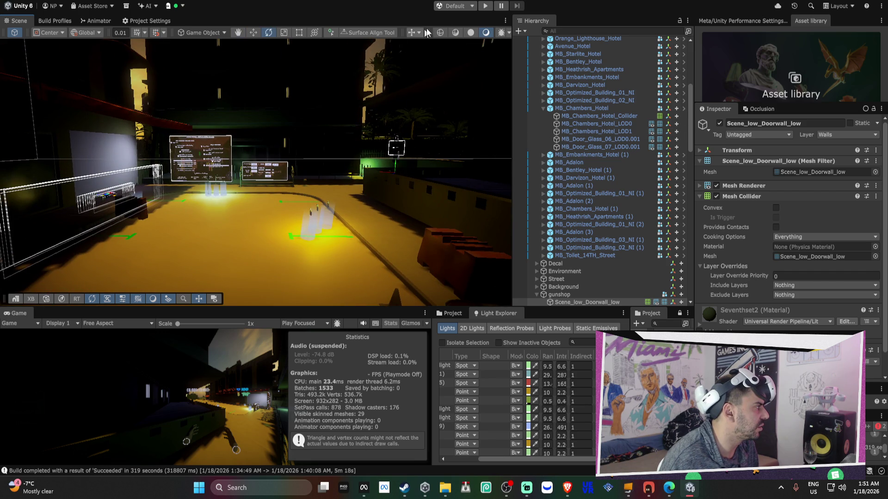
# Build the Android APK, overwriting Streets of Miami_alpha_test_DONOTRELEASE.apk on the Desktop.
pyautogui.click(51, 20)
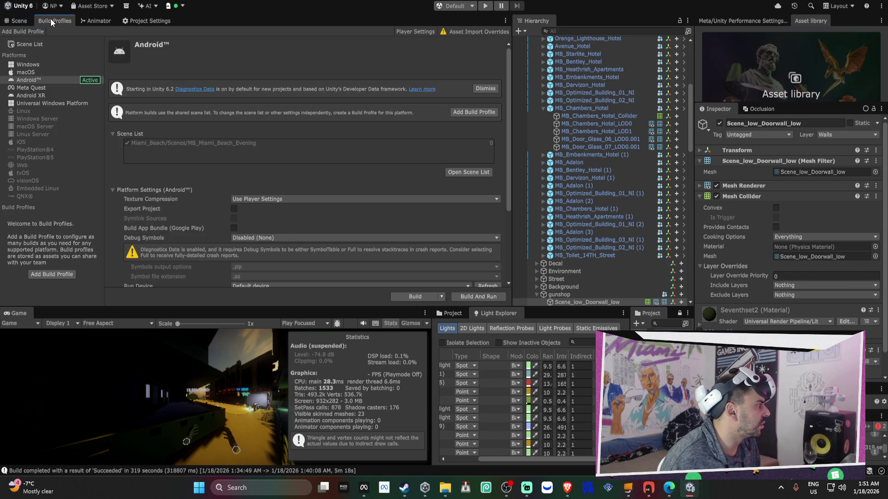
pyautogui.click(417, 297)
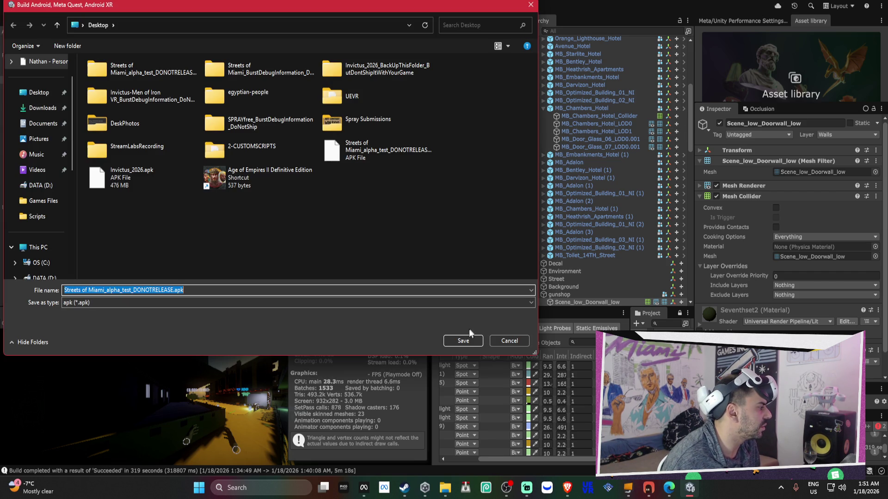
pyautogui.click(462, 342)
pyautogui.click(477, 230)
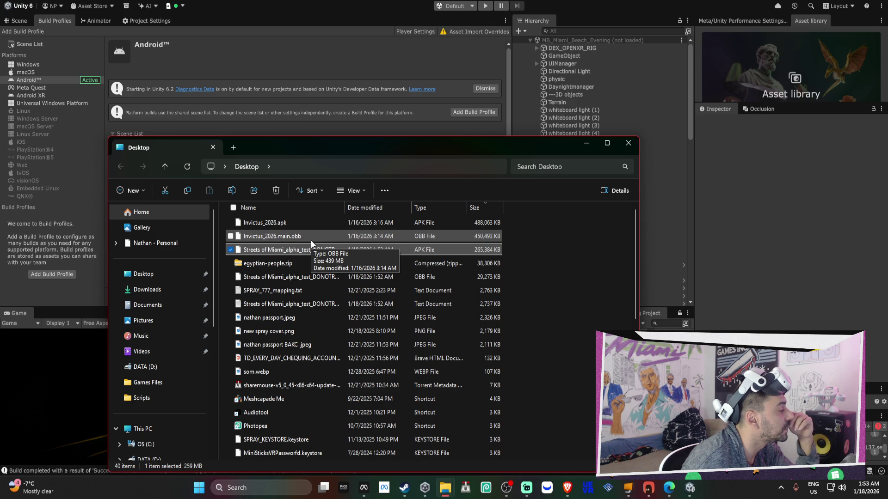
pyautogui.click(586, 31)
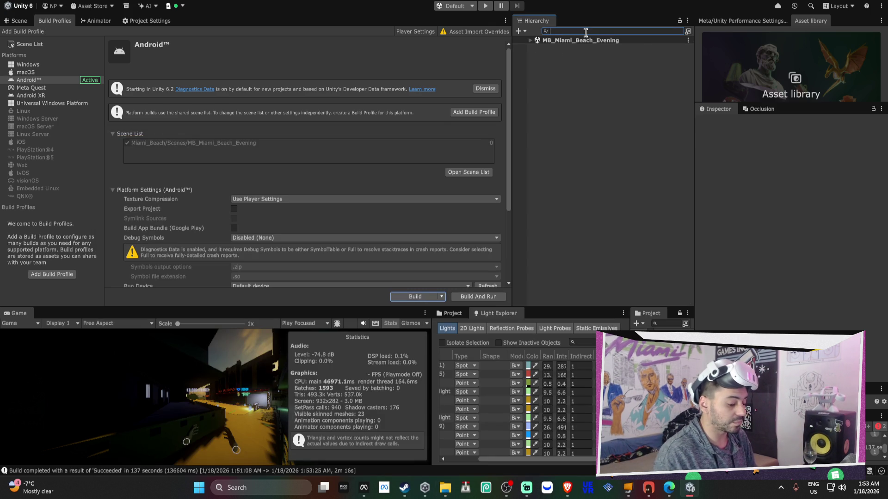
# Filter the Hierarchy for 'problo' and select all PROBLOODFX objects to add a Blood FX prefab slot.
pyautogui.write('prooproblo')
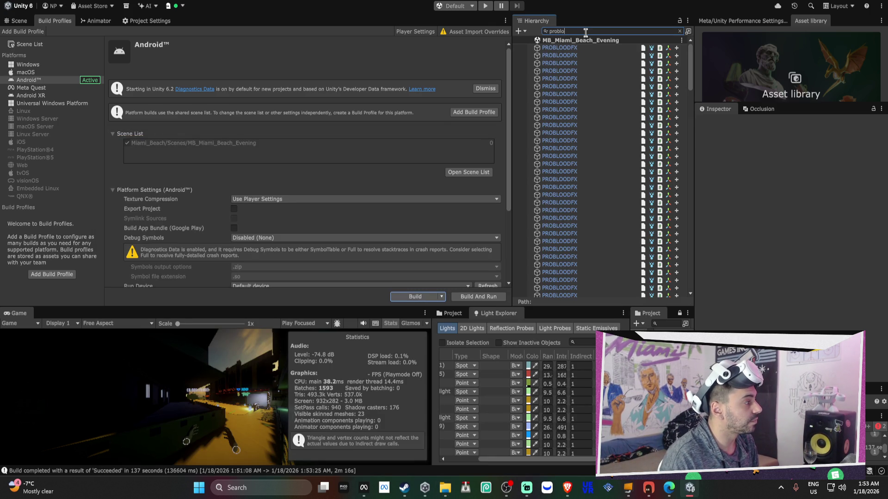
pyautogui.click(607, 71)
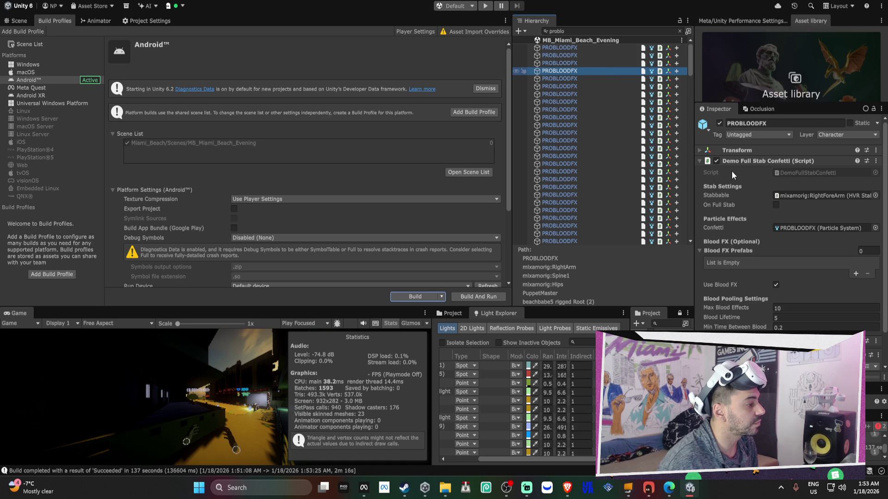
pyautogui.hotkey('ctrl', 'a')
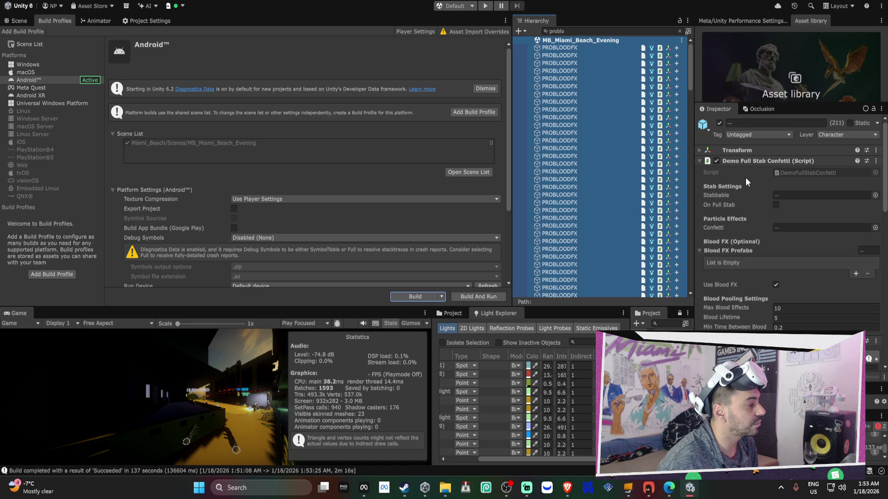
pyautogui.click(857, 275)
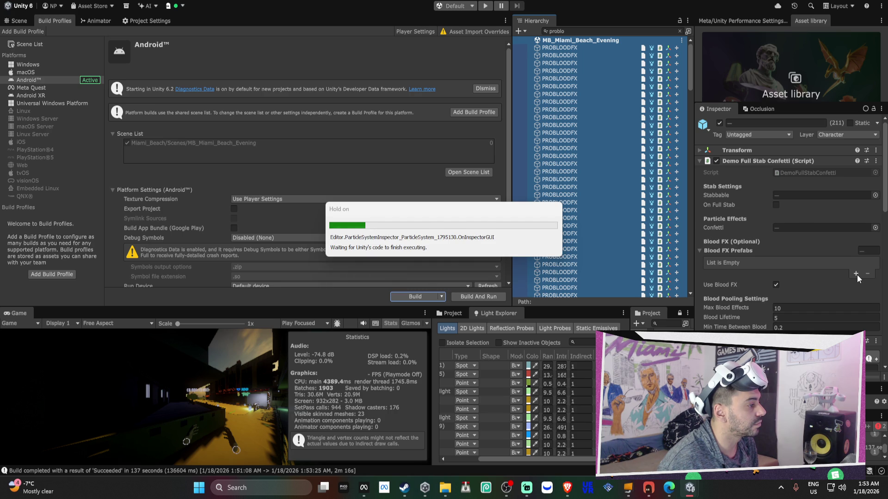
pyautogui.click(856, 274)
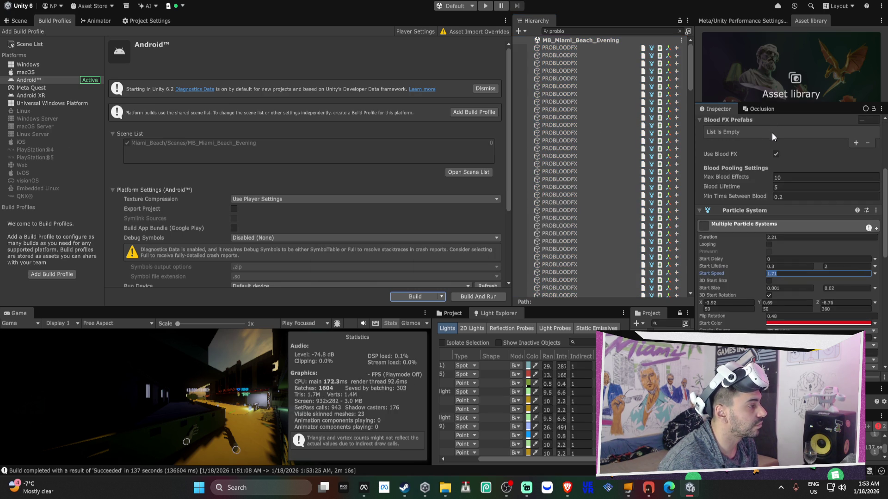
# Add an Element 0 slot to one PROBLOODFX object's Blood FX Prefabs list.
pyautogui.click(592, 148)
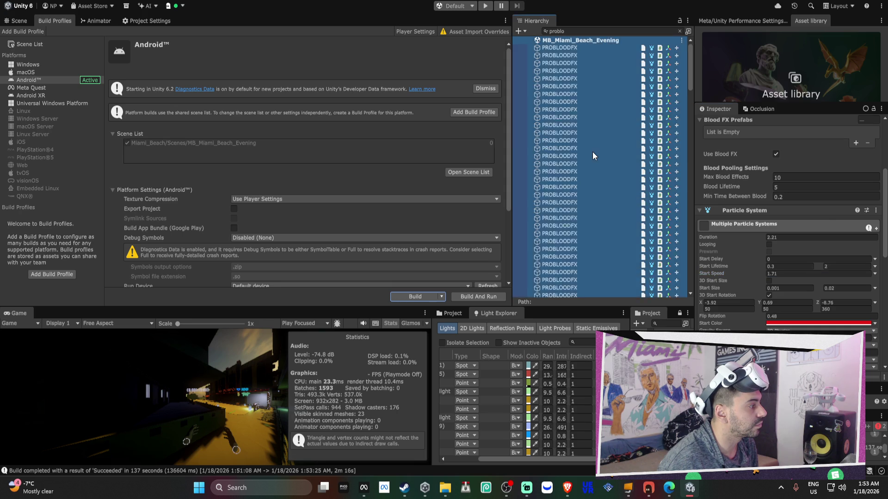
pyautogui.click(856, 196)
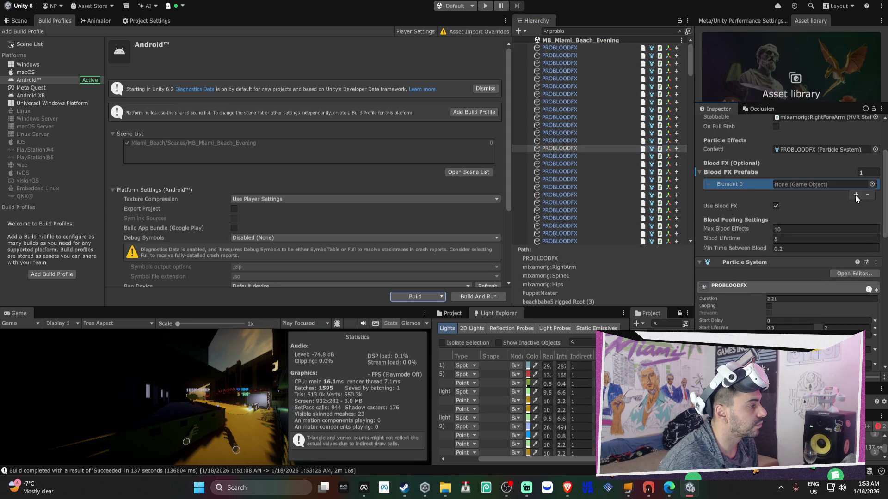
pyautogui.click(872, 184)
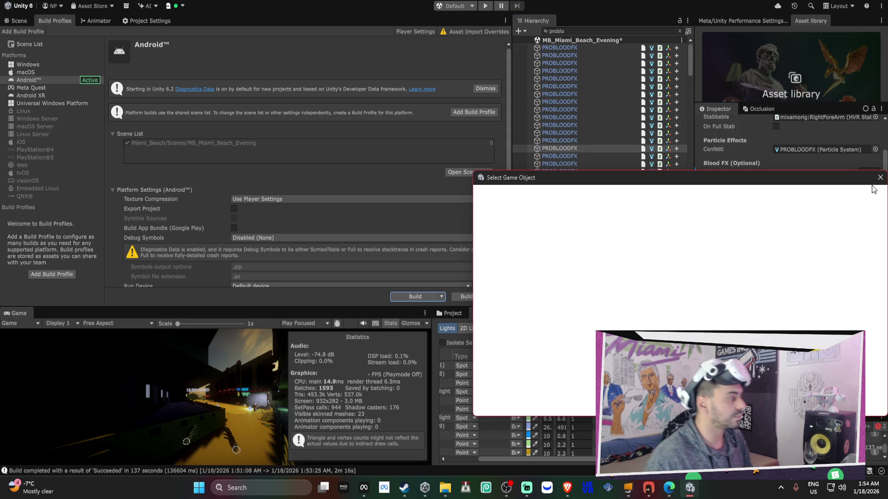
pyautogui.write('pro')
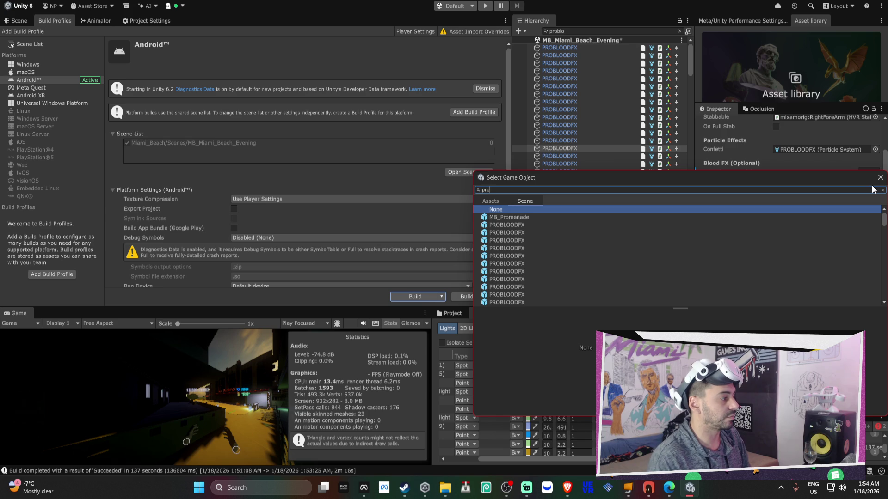
pyautogui.press('BackSpace')
pyautogui.press('BackSpace')
pyautogui.press('BackSpace')
pyautogui.write('ood')
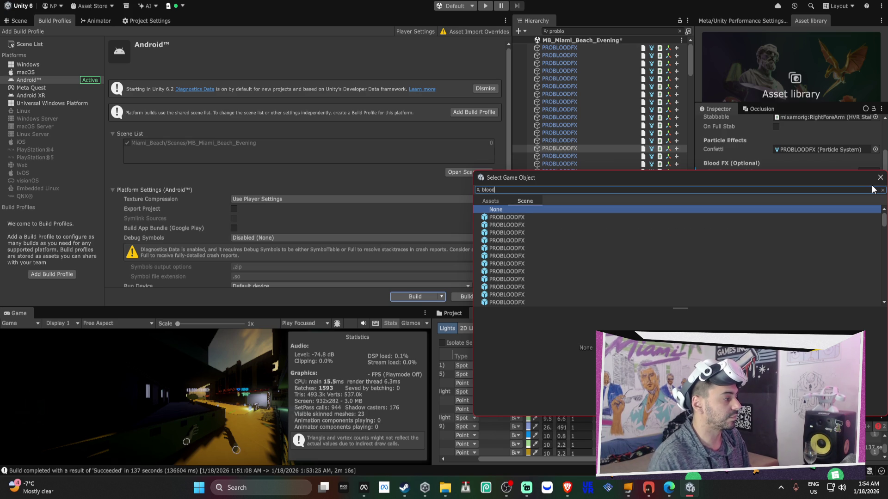
pyautogui.scroll(-15, 697, 268)
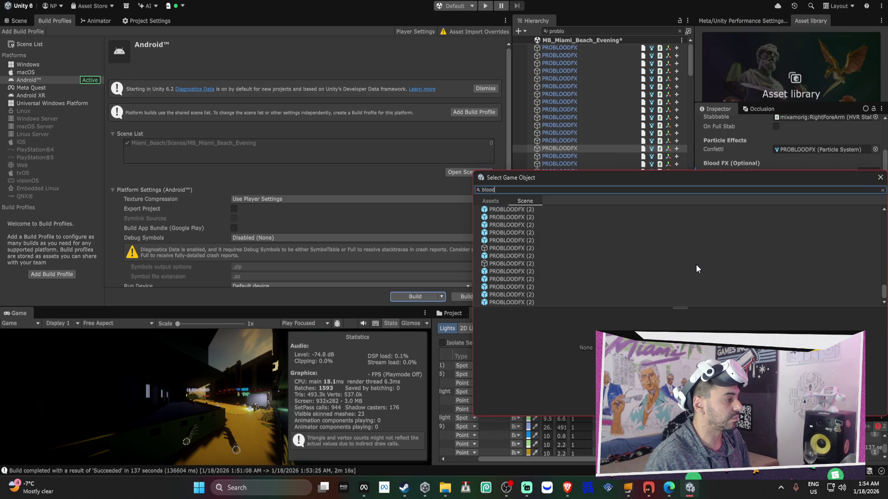
pyautogui.click(880, 177)
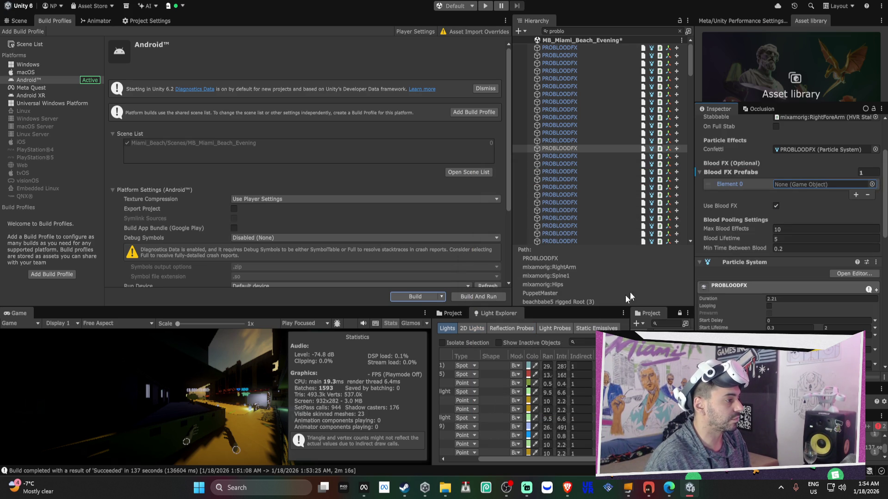
# Assign the Blood1 prefab asset to Element 0 of Blood FX Prefabs.
pyautogui.click(872, 185)
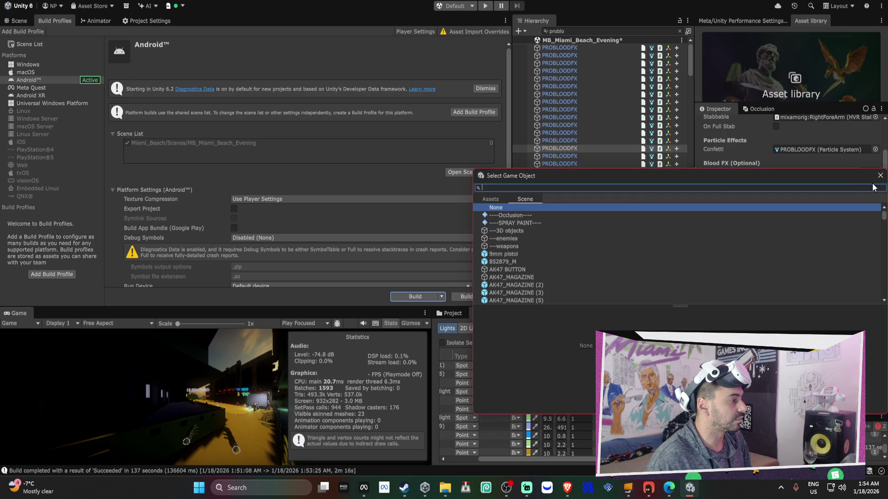
pyautogui.click(497, 200)
pyautogui.click(495, 187)
pyautogui.write('llod')
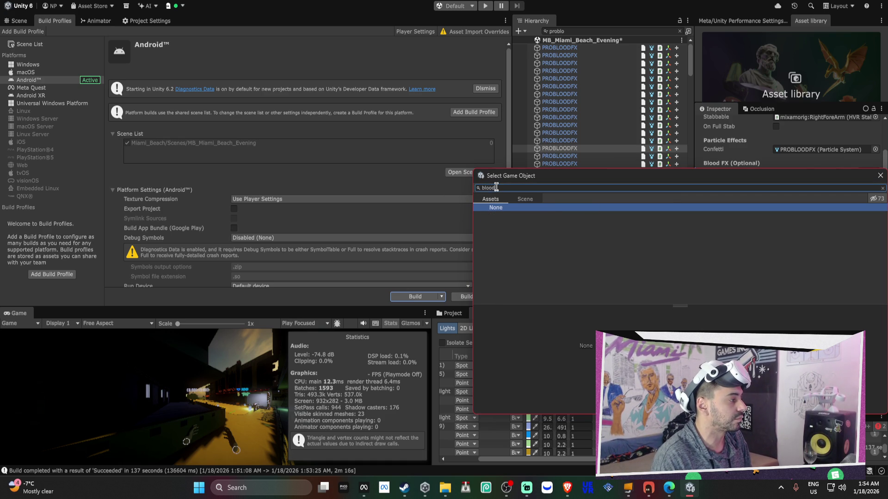
pyautogui.press('BackSpace')
pyautogui.press('BackSpace')
pyautogui.press('BackSpace')
pyautogui.write('ood')
pyautogui.click(514, 244)
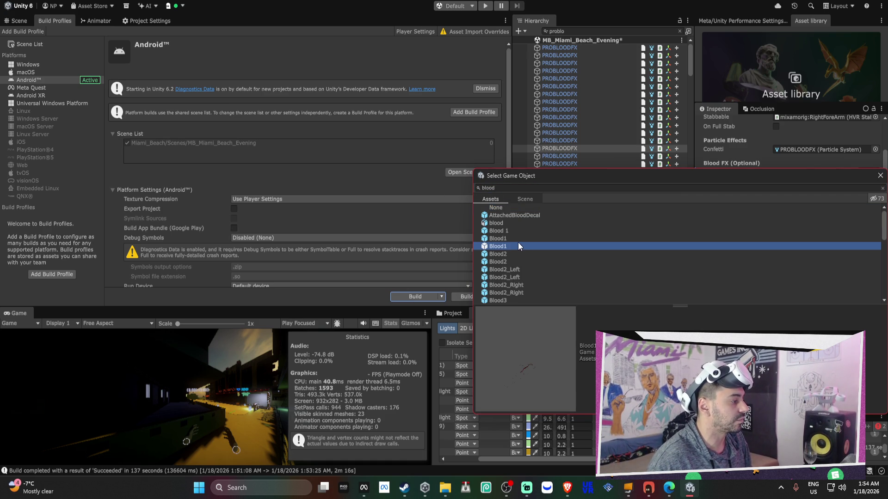
pyautogui.click(880, 175)
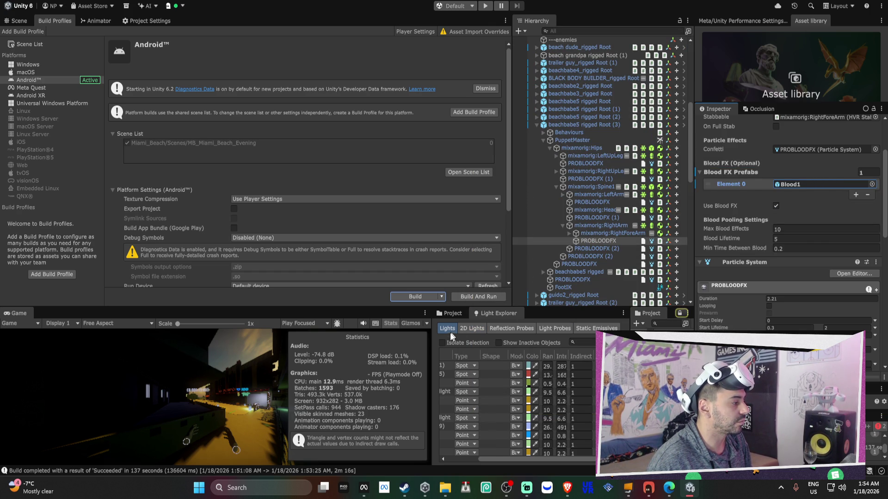
# Inspect Blood1, open KriptoFX > VolumetricBloodFX > Prefabs, and filter the Hierarchy for 'problood'.
pyautogui.click(457, 312)
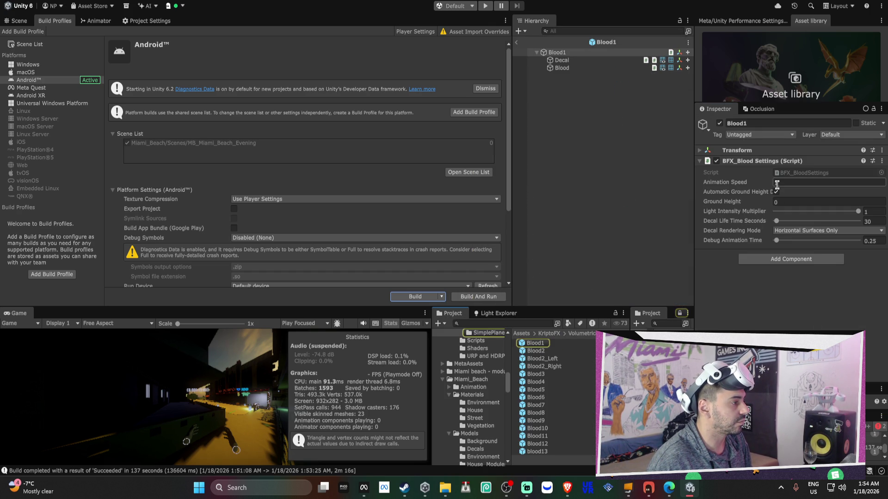
pyautogui.click(516, 42)
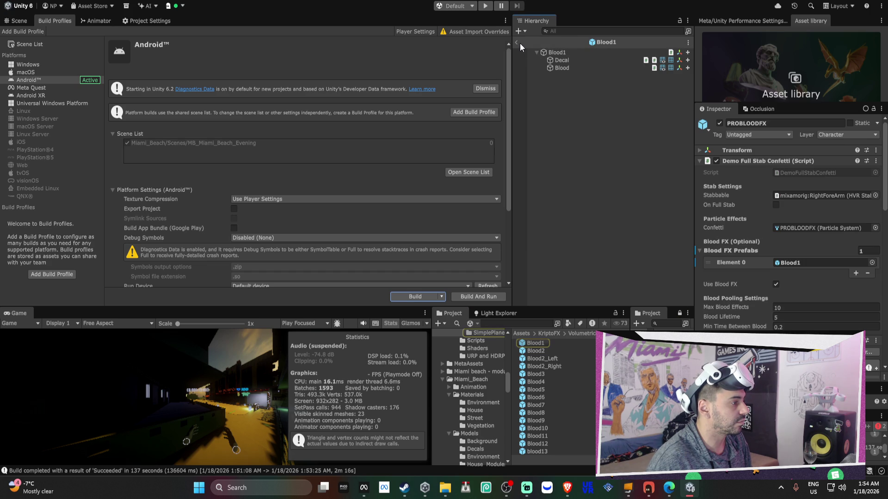
pyautogui.click(517, 41)
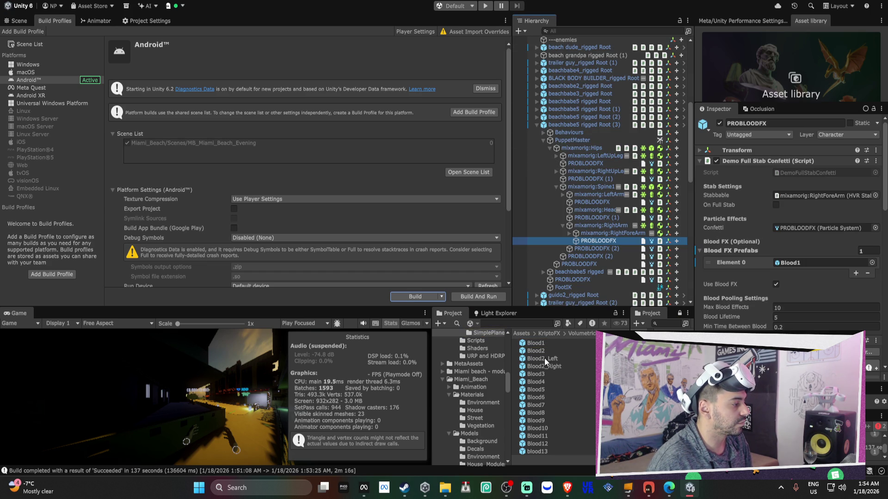
pyautogui.click(552, 333)
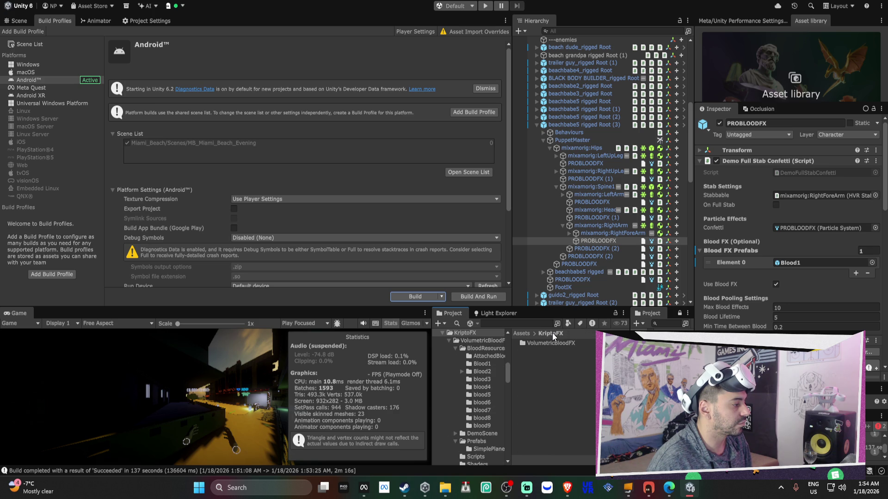
pyautogui.doubleClick(544, 343)
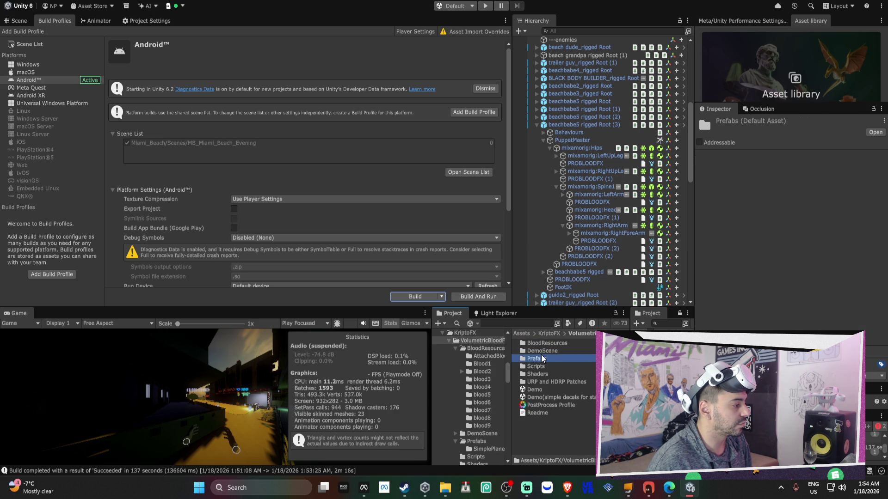
pyautogui.doubleClick(555, 359)
pyautogui.click(592, 31)
pyautogui.write('p')
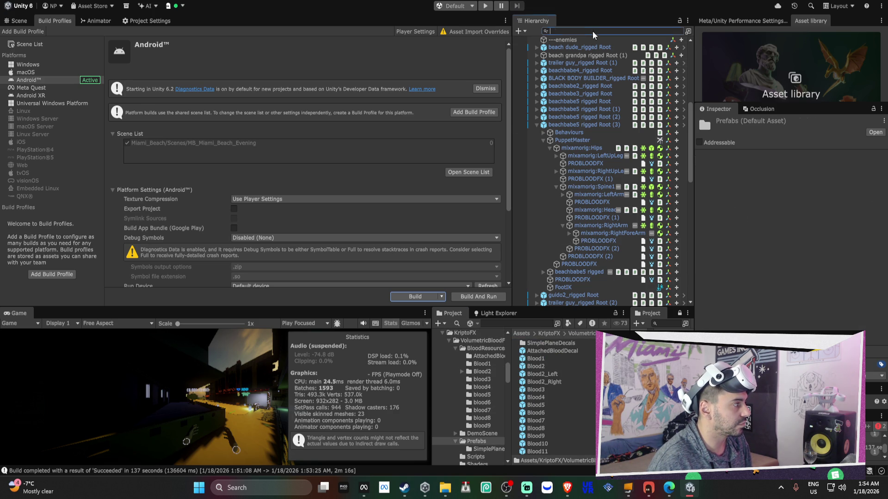
pyautogui.write('roblood')
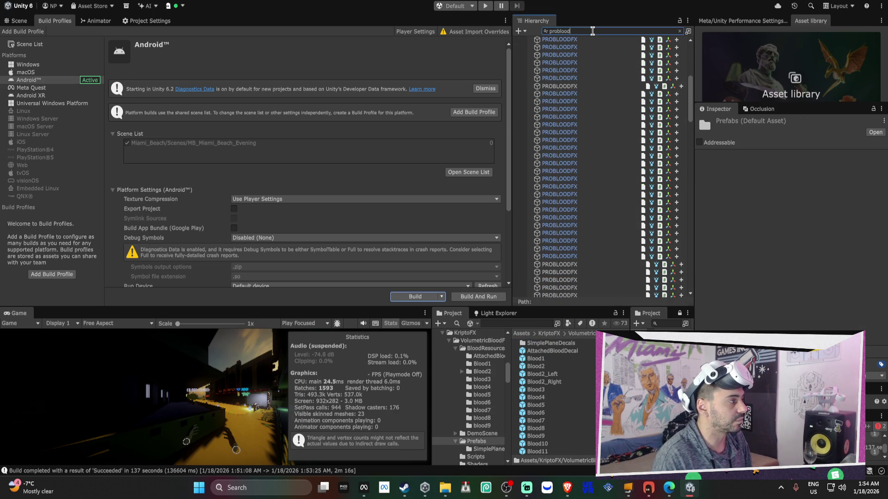
# Select all PROBLOODFX objects, lock the Inspector, and drag the 17 Blood prefabs into Blood FX Prefabs.
pyautogui.click(582, 93)
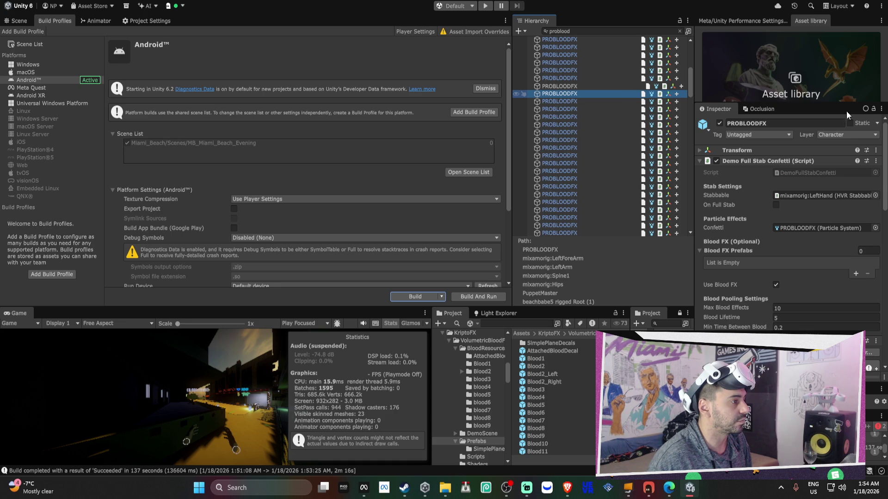
pyautogui.hotkey('ctrl', 'a')
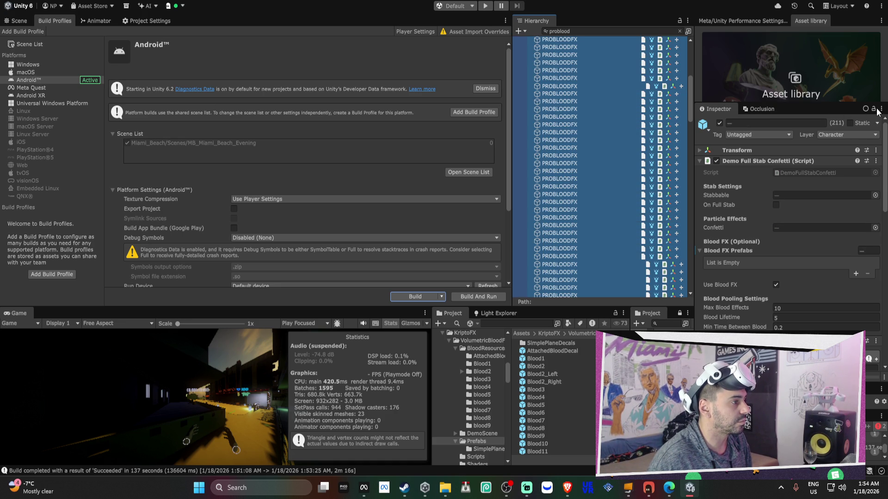
pyautogui.click(872, 116)
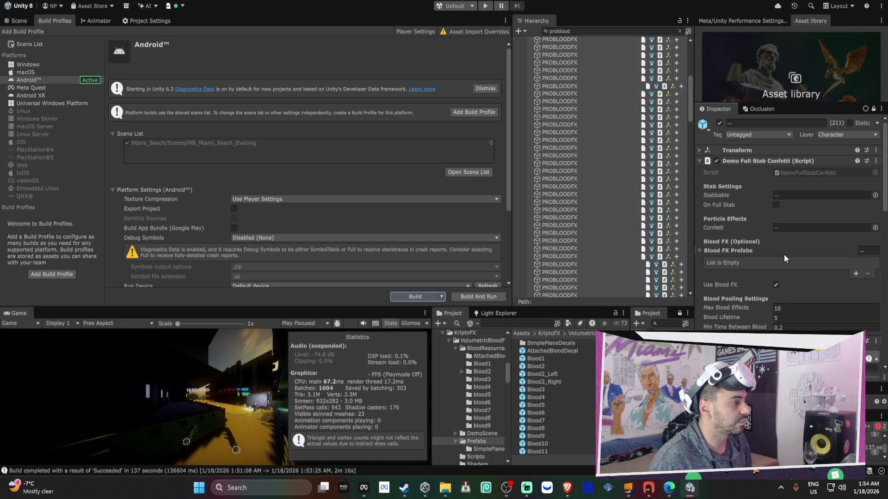
pyautogui.click(547, 359)
pyautogui.scroll(-2, 548, 416)
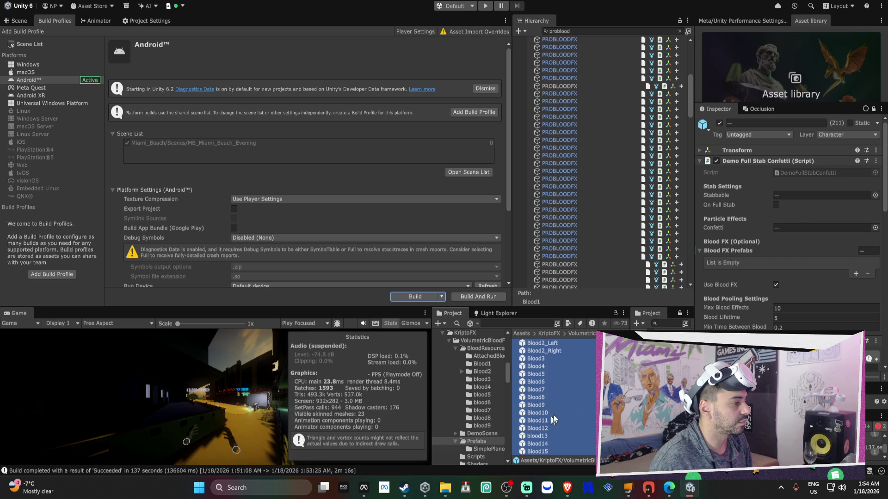
pyautogui.moveTo(732, 253); pyautogui.dragTo(732, 254)
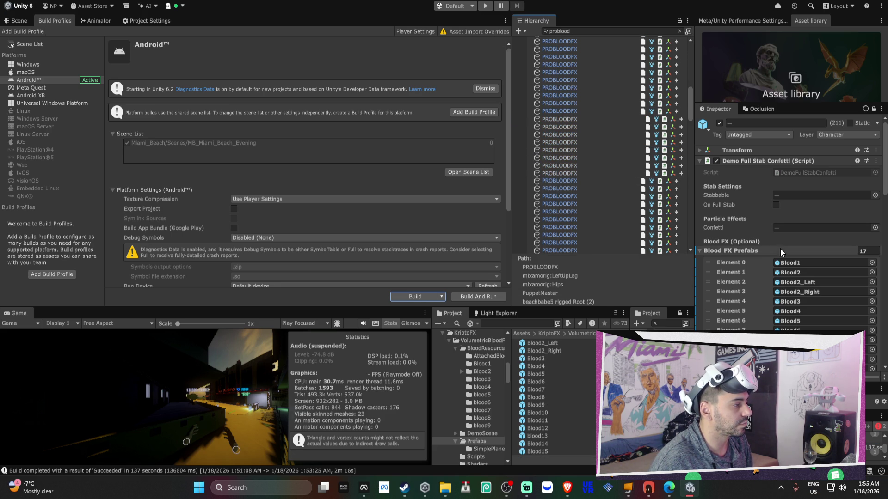
# Clear the Hierarchy filter, collapse the beachbabe5 roots, and select the HVR_AK47 weapon.
pyautogui.click(679, 30)
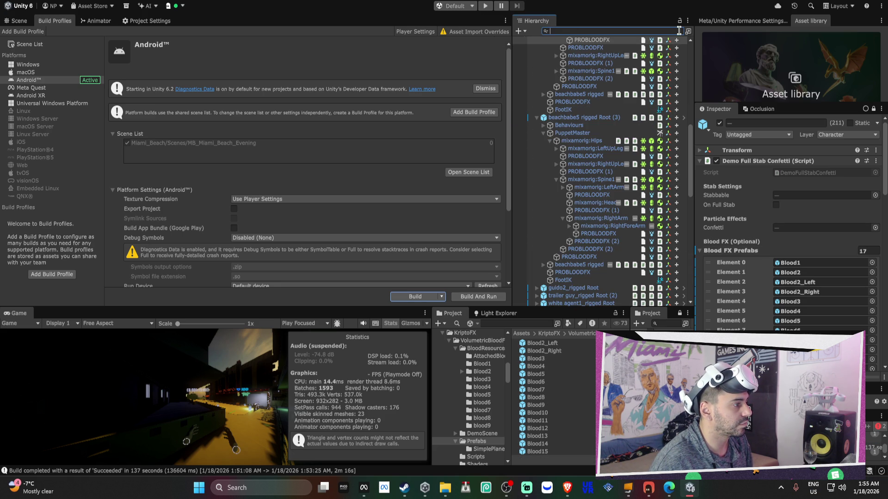
pyautogui.scroll(10, 631, 145)
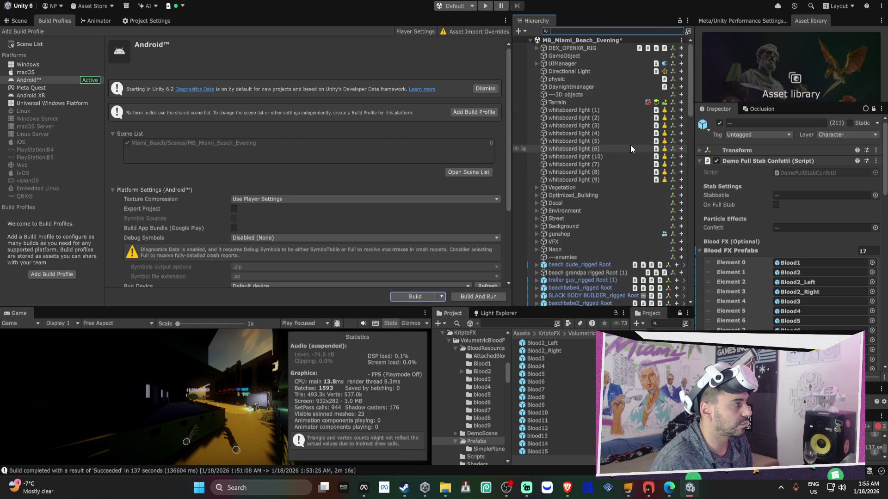
pyautogui.scroll(-6, 620, 123)
pyautogui.click(537, 189)
pyautogui.click(537, 197)
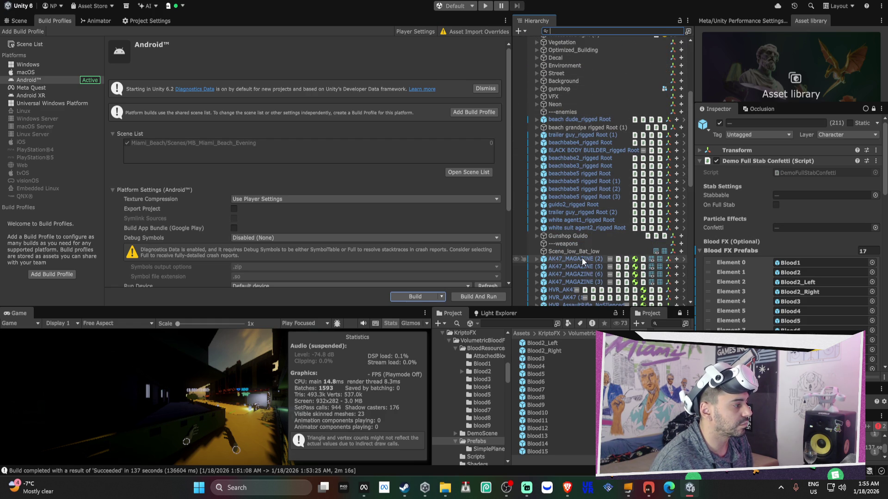
pyautogui.scroll(-3, 582, 257)
pyautogui.click(563, 261)
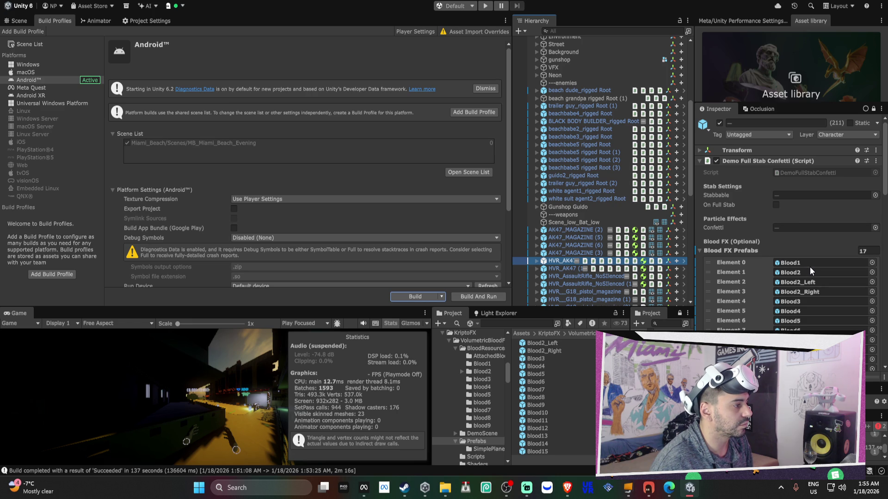
# Check which layers trigger the Blood impact effect, leaving the mask unchanged.
pyautogui.scroll(-6, 810, 268)
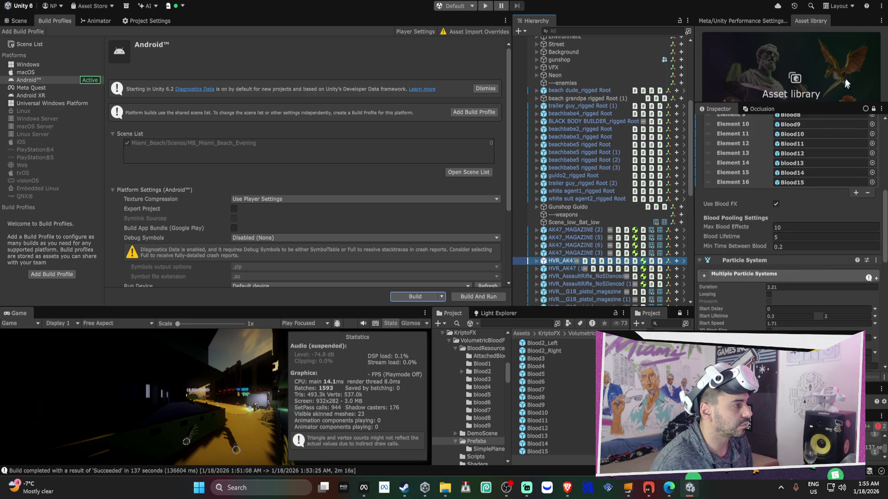
pyautogui.scroll(-10, 822, 241)
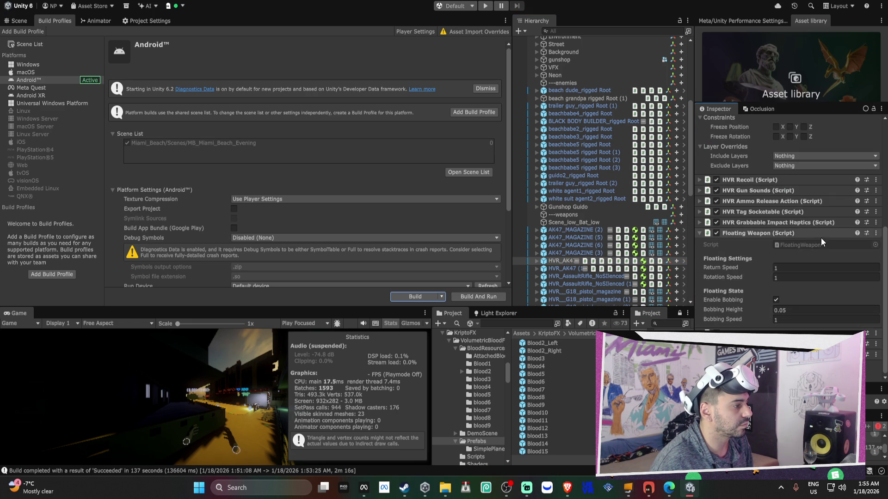
pyautogui.scroll(-3, 821, 241)
pyautogui.scroll(-10, 777, 310)
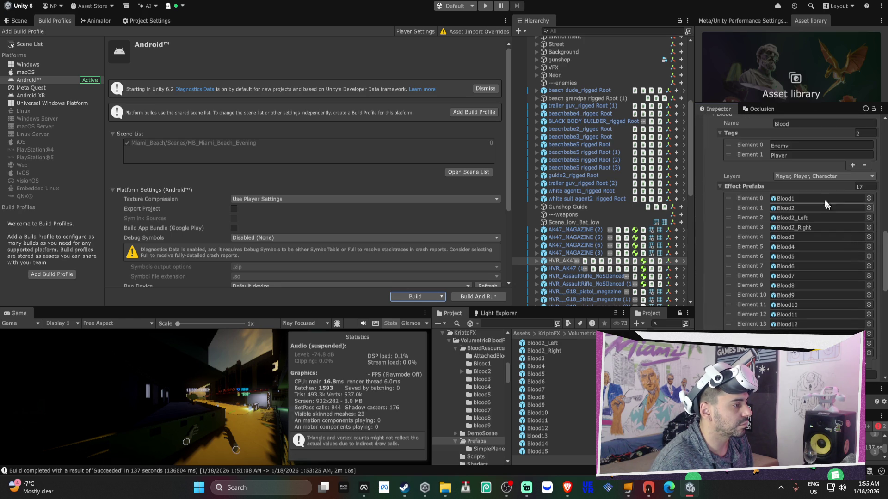
pyautogui.click(806, 174)
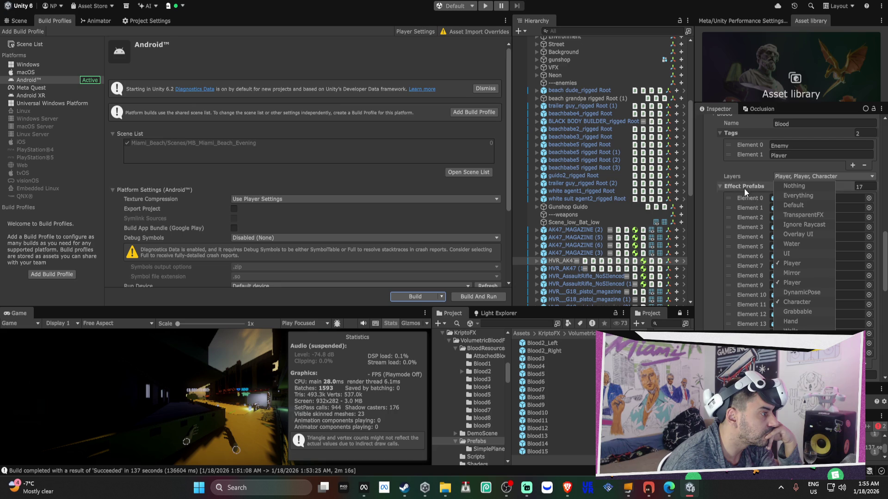
pyautogui.click(716, 172)
# Add a third entry to the Blood effect's Tags list.
pyautogui.scroll(3, 716, 173)
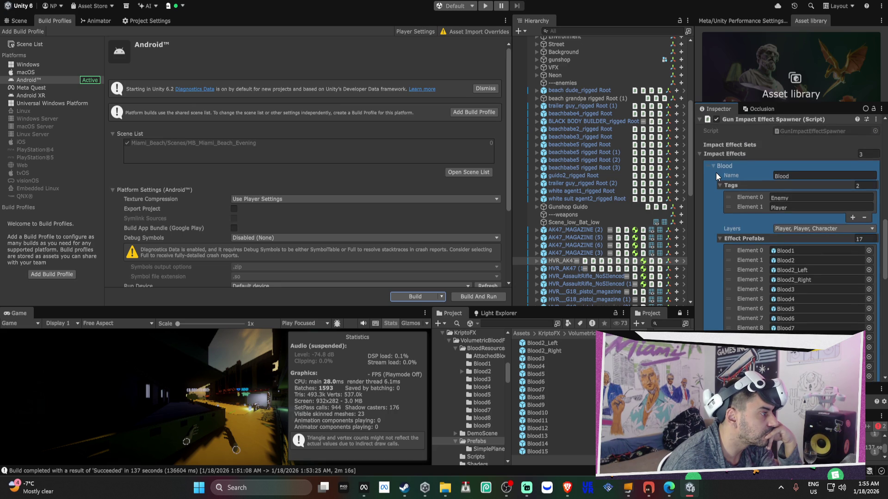
pyautogui.scroll(-5, 716, 173)
pyautogui.scroll(-5, 735, 160)
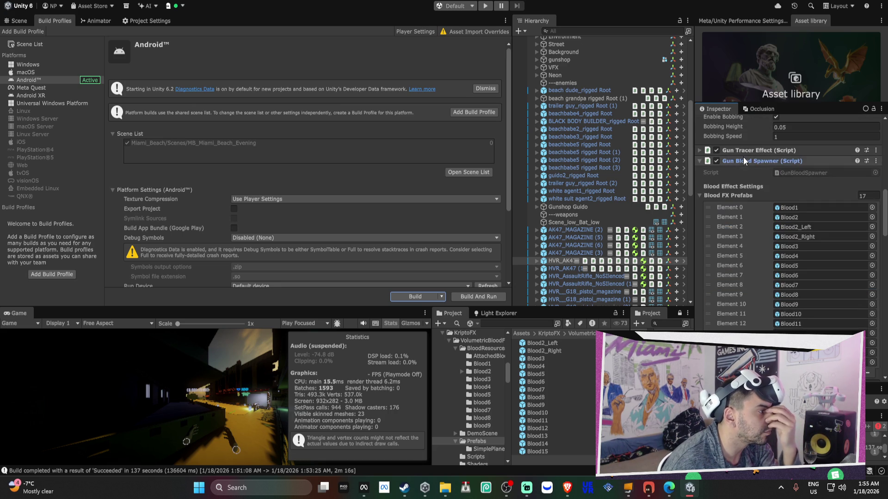
pyautogui.scroll(-7, 781, 190)
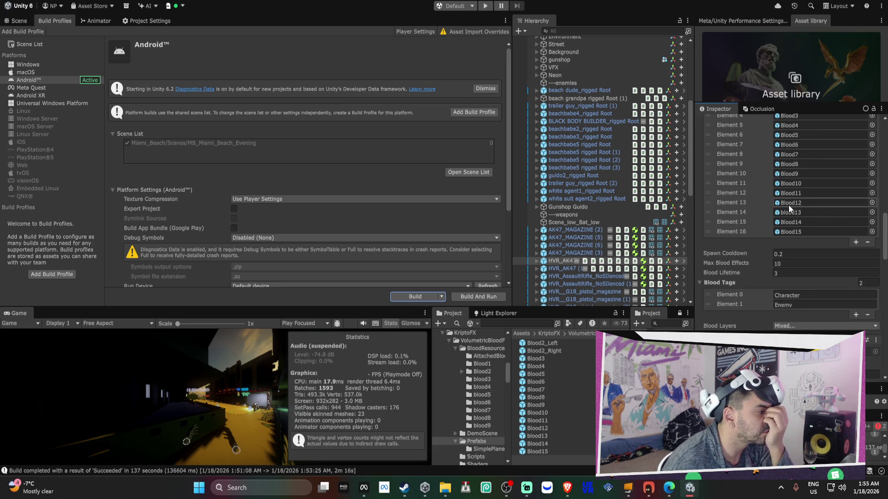
pyautogui.scroll(-1, 790, 207)
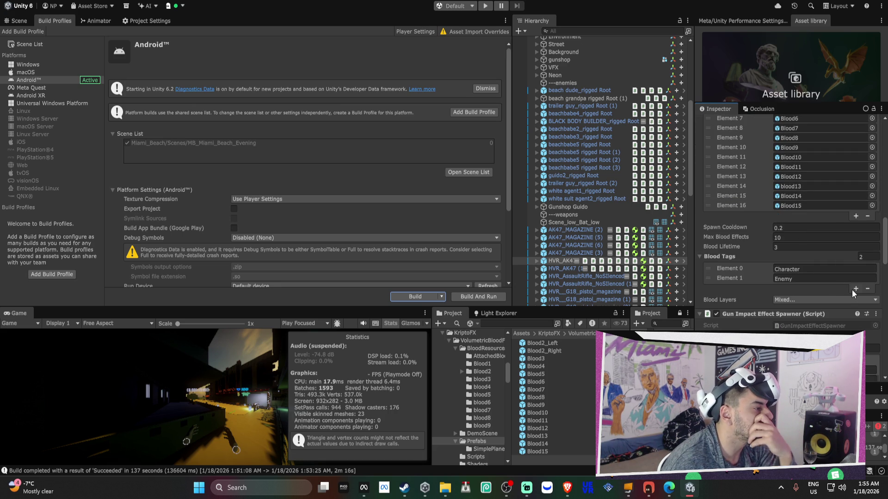
pyautogui.moveTo(728, 261)
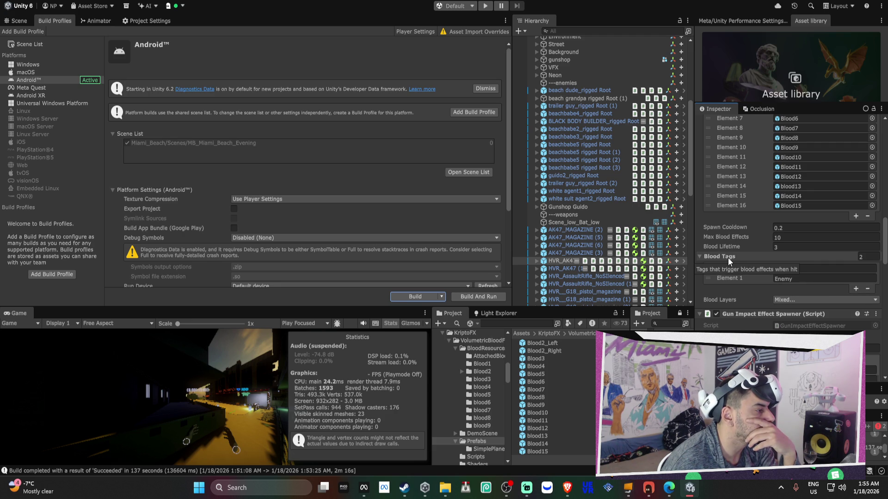
pyautogui.click(855, 288)
# Check the weapon's layer, then add Element 2 to the Blood Tags list.
pyautogui.scroll(15, 847, 280)
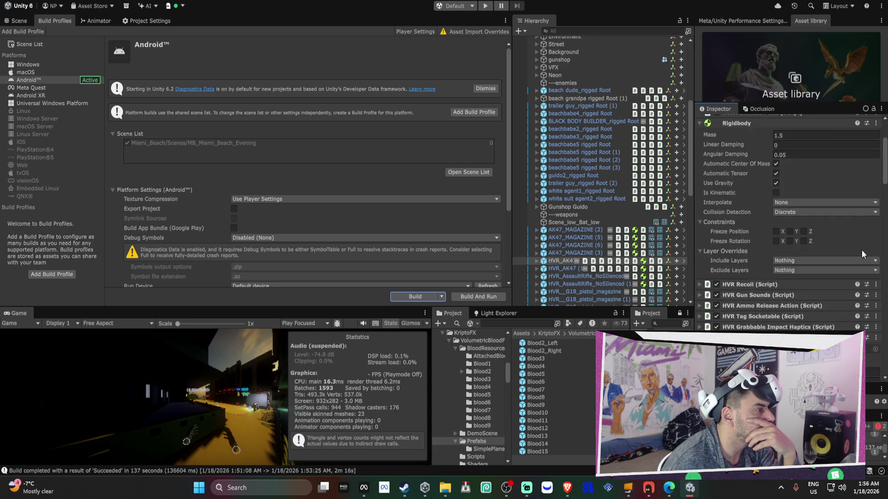
pyautogui.click(845, 135)
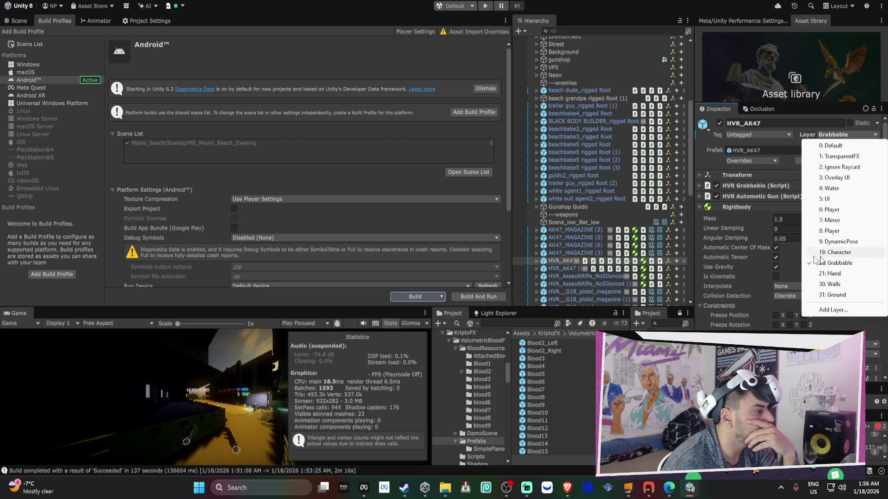
pyautogui.click(736, 222)
pyautogui.scroll(-3, 737, 223)
pyautogui.scroll(-10, 748, 233)
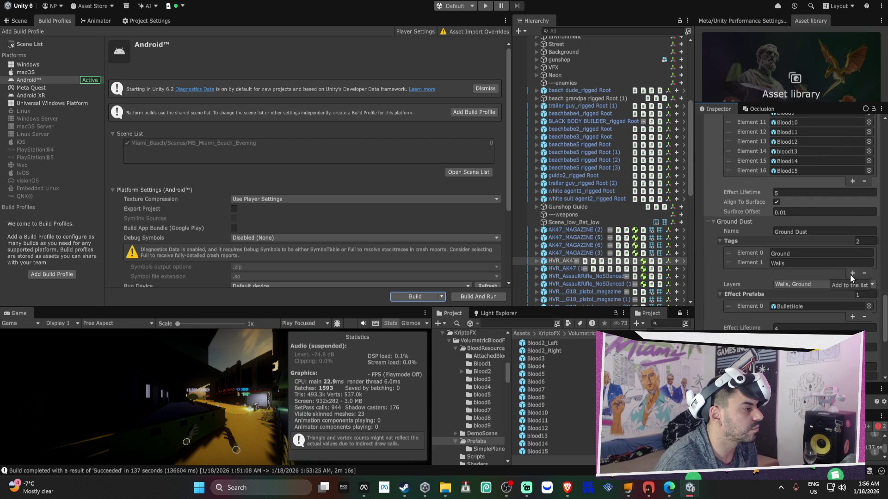
pyautogui.scroll(-1, 850, 275)
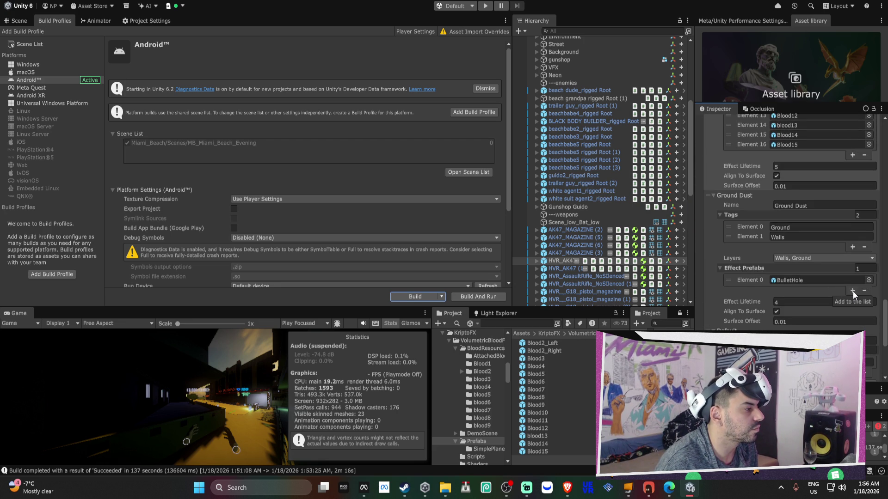
pyautogui.scroll(-2, 853, 290)
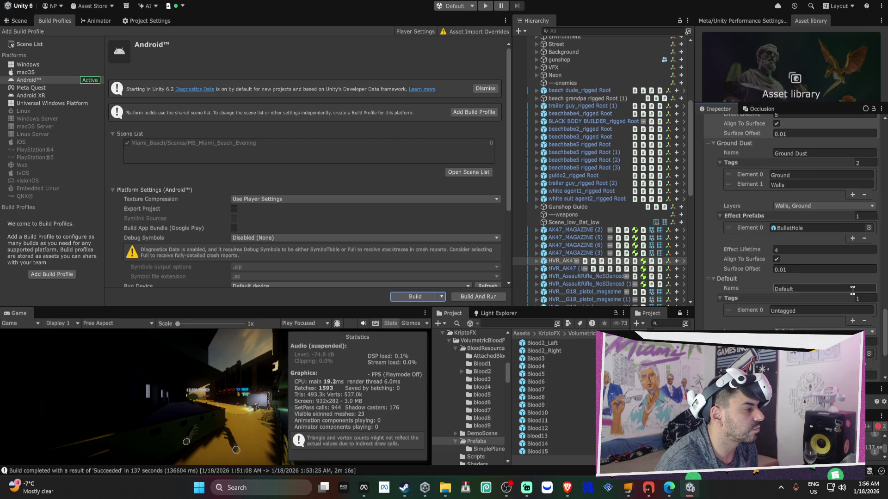
pyautogui.scroll(-2, 855, 292)
pyautogui.scroll(-2, 855, 291)
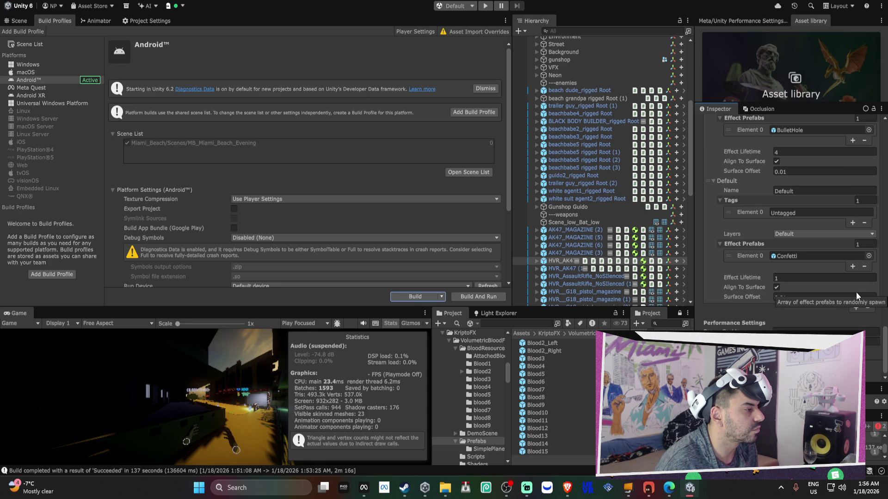
pyautogui.scroll(15, 857, 293)
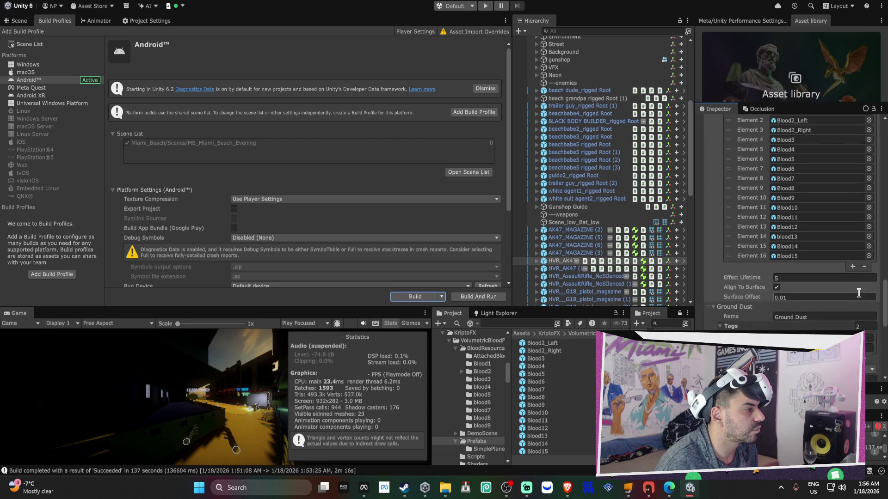
pyautogui.scroll(2, 860, 293)
pyautogui.click(850, 225)
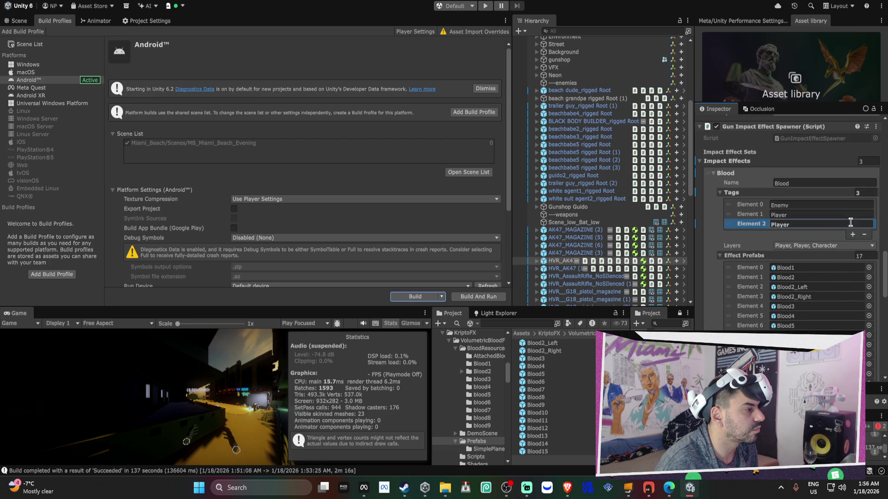
# Name the Blood effect's third tag DynamicPose.
pyautogui.click(807, 224)
pyautogui.write('Dynami')
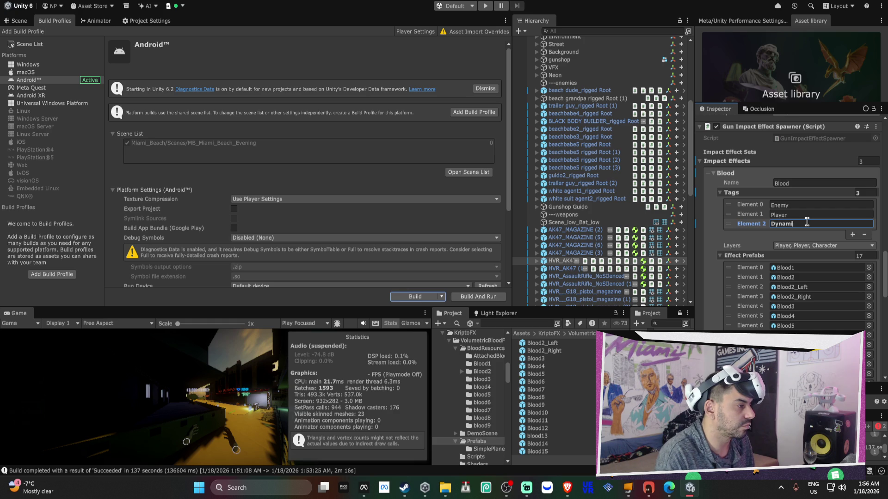
pyautogui.write('cPose')
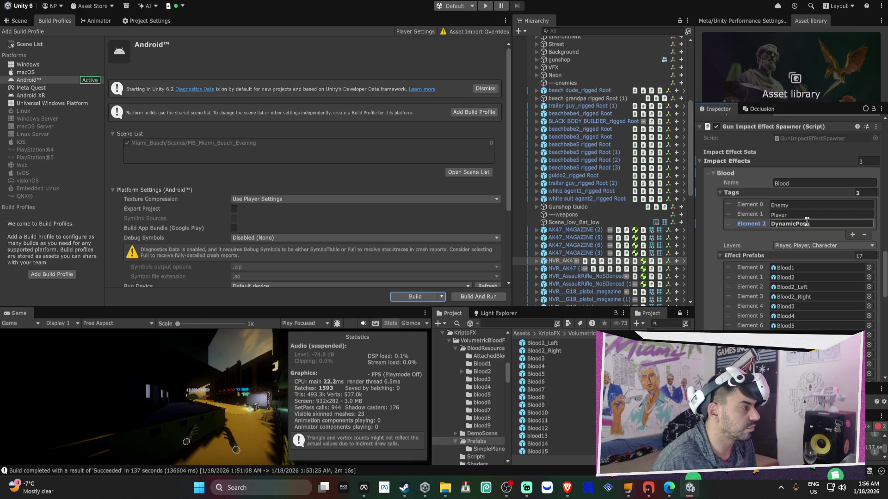
pyautogui.doubleClick(817, 224)
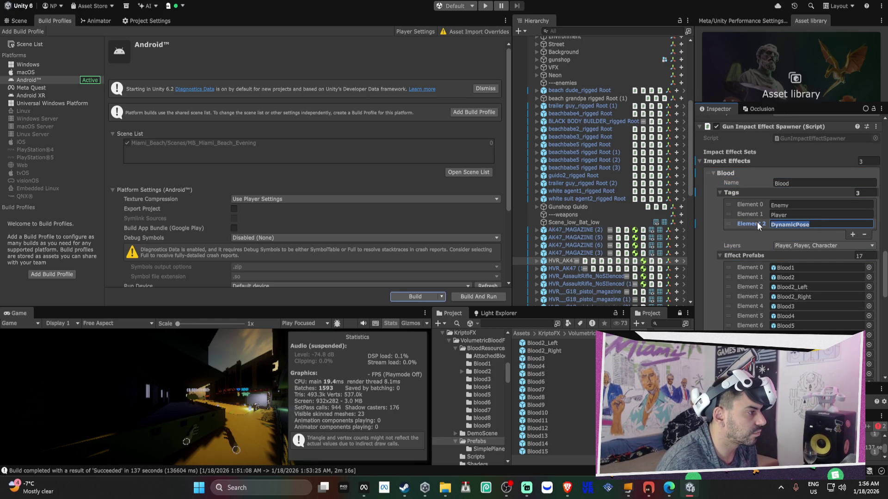
# Apply the whole Tags array to the HVR_AK47 prefab.
pyautogui.rightClick(756, 222)
pyautogui.click(812, 244)
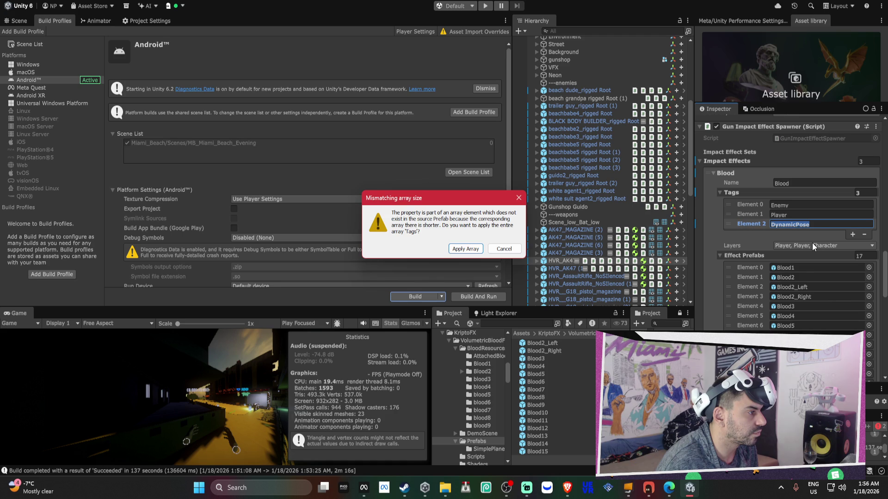
pyautogui.press('Return')
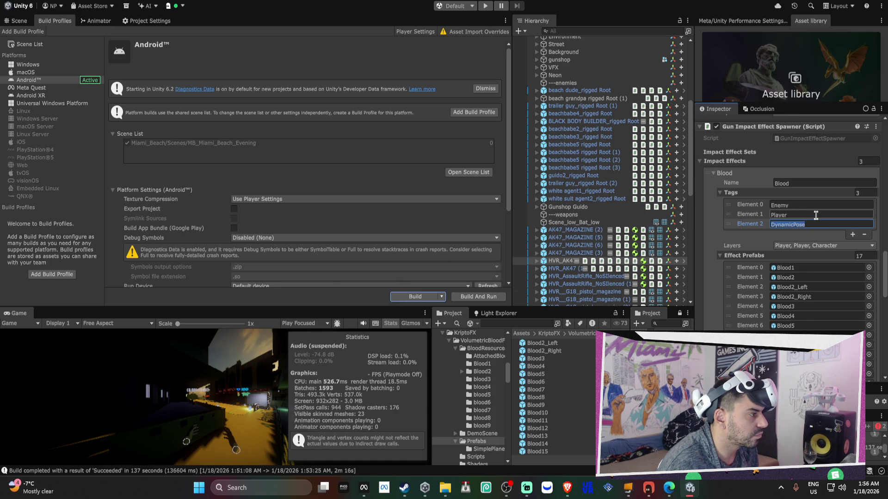
pyautogui.scroll(1, 816, 215)
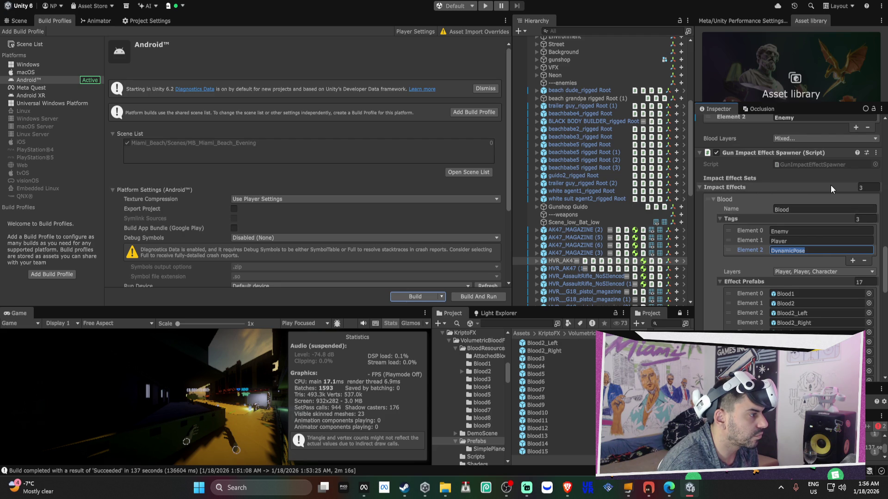
pyautogui.scroll(-15, 831, 185)
pyautogui.scroll(-3, 832, 187)
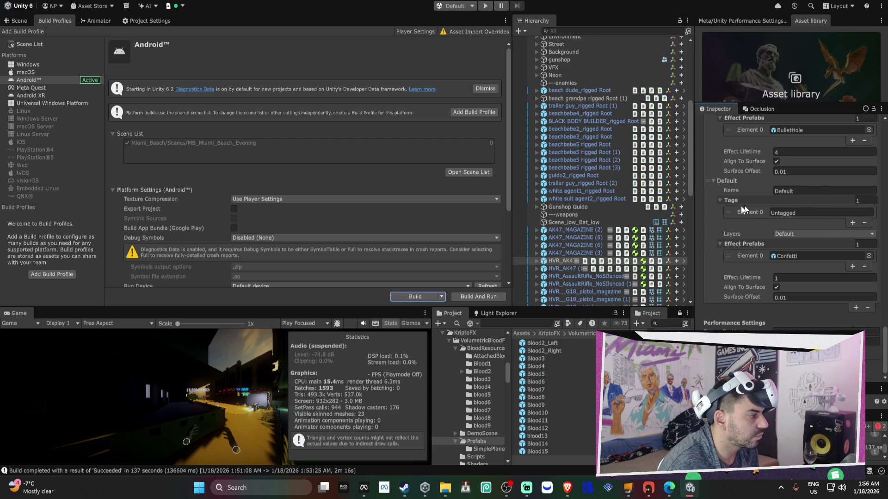
pyautogui.scroll(-3, 591, 264)
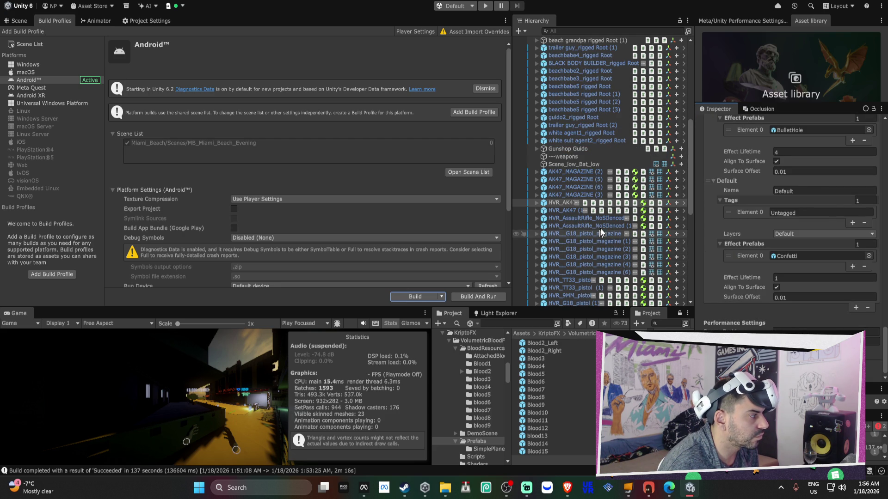
# Put trailer guy through white suit agent2 on layer 19: Character, children included.
pyautogui.click(596, 102)
pyautogui.scroll(5, 796, 167)
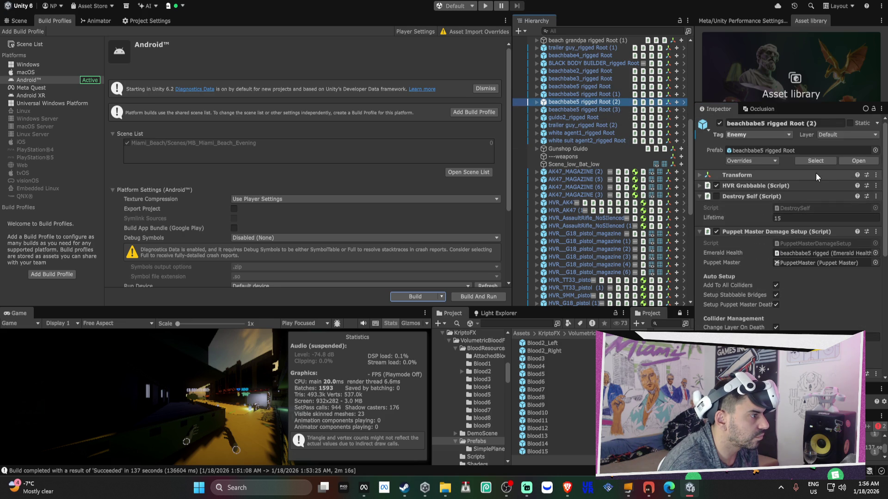
pyautogui.click(830, 135)
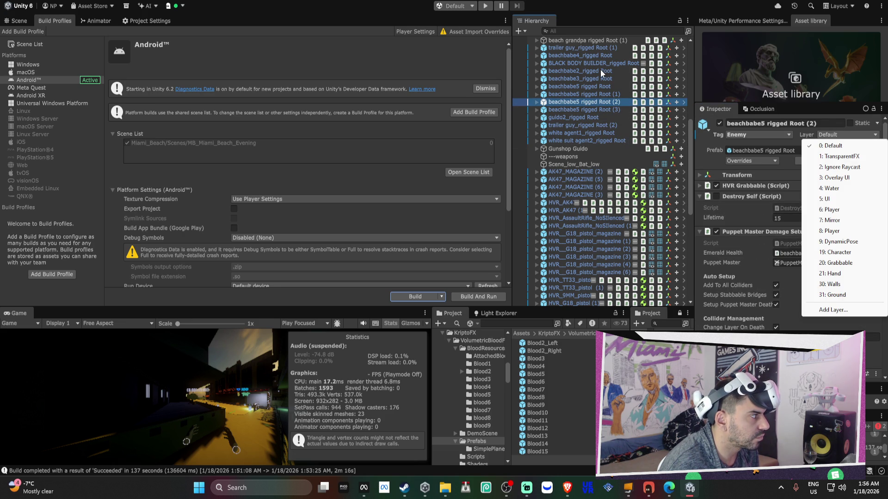
pyautogui.click(596, 49)
pyautogui.click(596, 49)
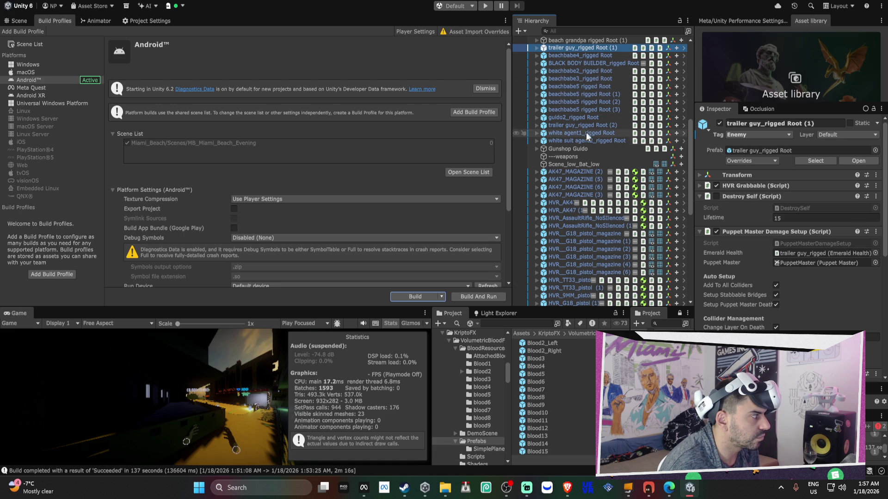
pyautogui.keyDown('shift'); pyautogui.click(599, 140); pyautogui.keyUp('shift')
pyautogui.click(828, 136)
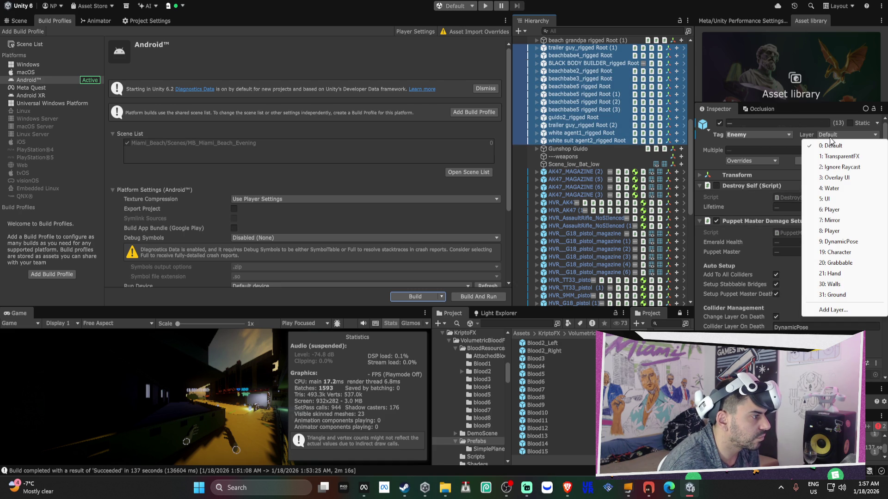
pyautogui.click(832, 252)
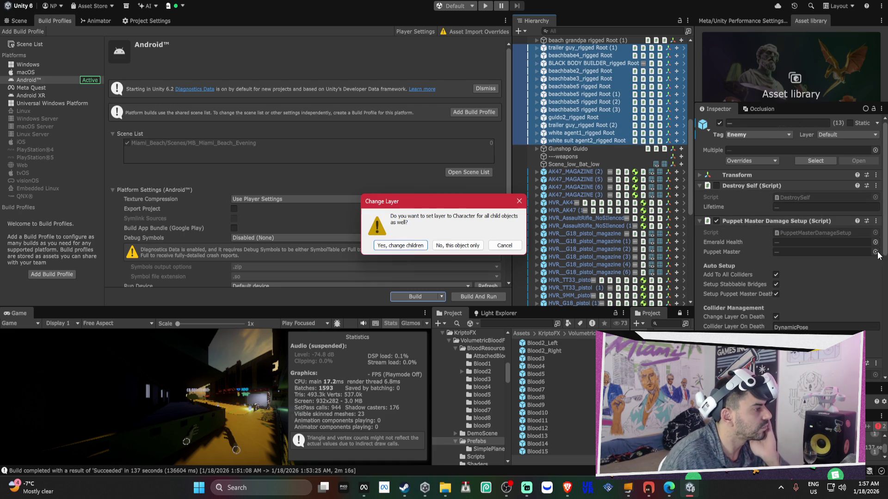
pyautogui.click(413, 247)
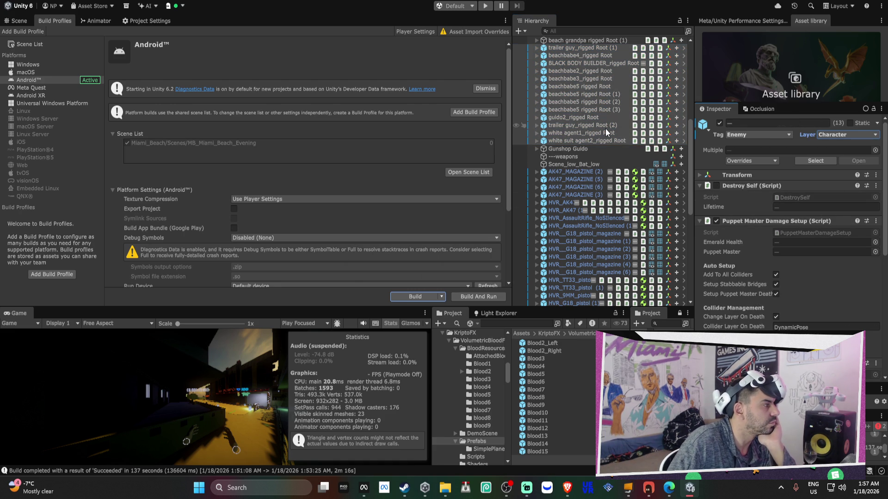
# Add beach dude and beach grandpa, setting all 15 characters and children to Character.
pyautogui.scroll(3, 582, 60)
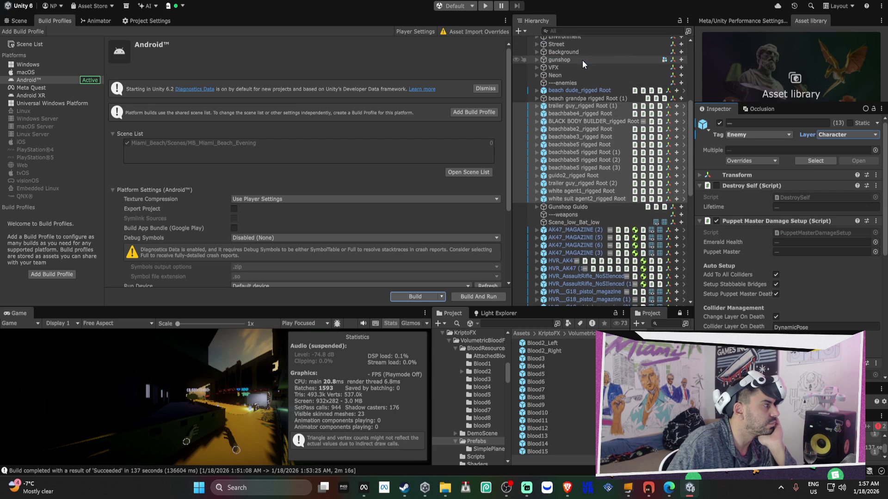
pyautogui.keyDown('shift'); pyautogui.click(585, 90); pyautogui.keyUp('shift')
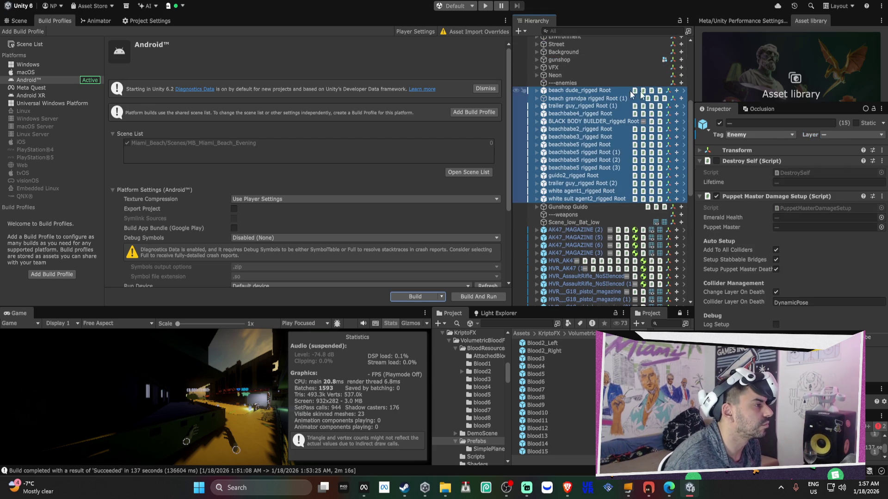
pyautogui.click(840, 134)
pyautogui.click(839, 252)
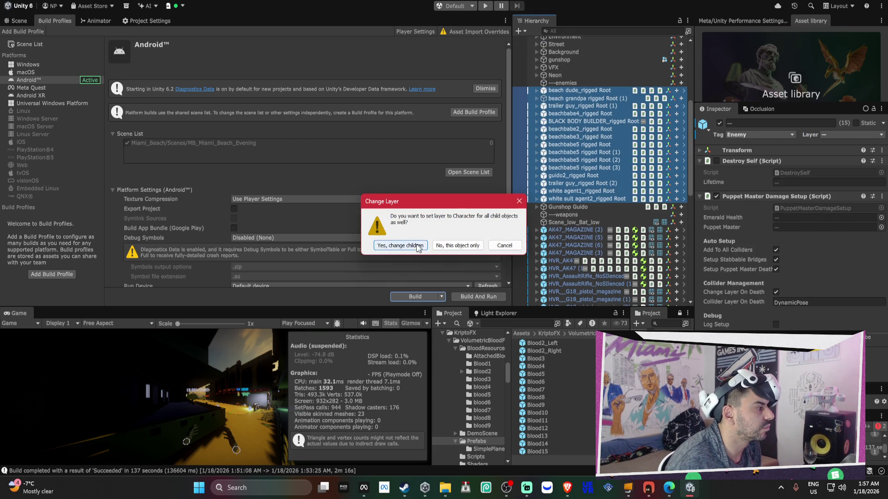
pyautogui.click(402, 247)
pyautogui.click(579, 91)
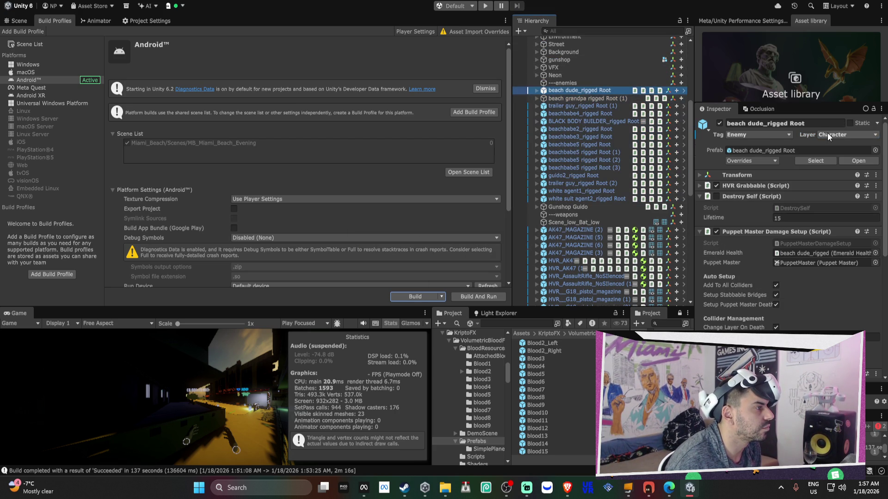
# Apply the Character layer to beach dude's prefab, plus layer and Enemy tag to trailer guy (1).
pyautogui.rightClick(811, 134)
pyautogui.click(821, 163)
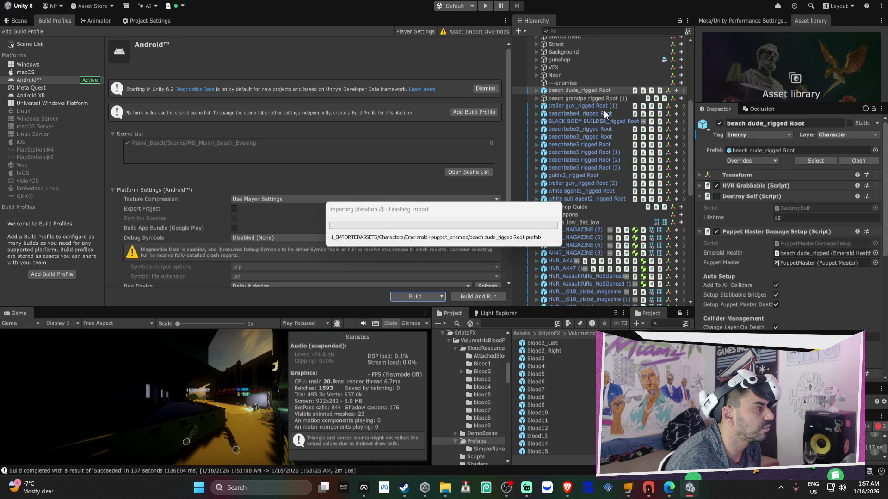
pyautogui.click(596, 106)
pyautogui.rightClick(805, 135)
pyautogui.click(802, 163)
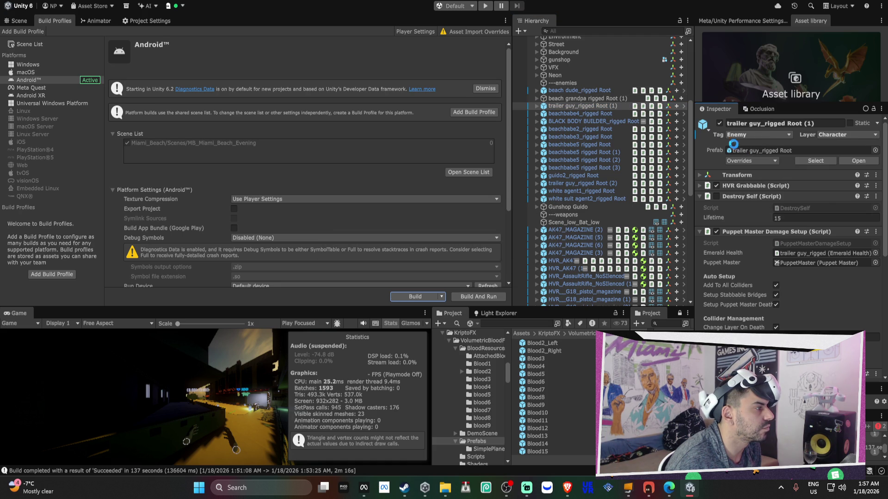
pyautogui.rightClick(718, 134)
pyautogui.click(745, 164)
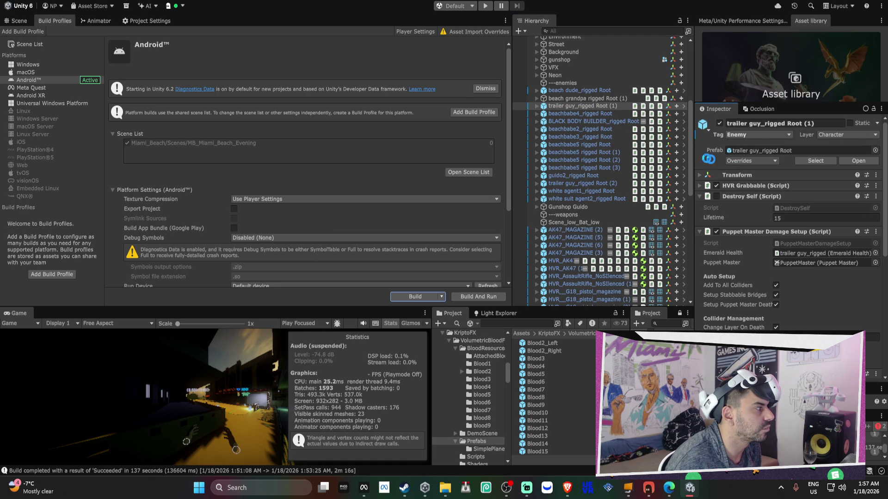
# Apply the Enemy tag and Character layer to the beachbabe4 and BLACK BODY BUILDER prefabs.
pyautogui.click(568, 113)
pyautogui.rightClick(720, 135)
pyautogui.click(742, 166)
pyautogui.rightClick(798, 136)
pyautogui.click(751, 165)
pyautogui.click(564, 121)
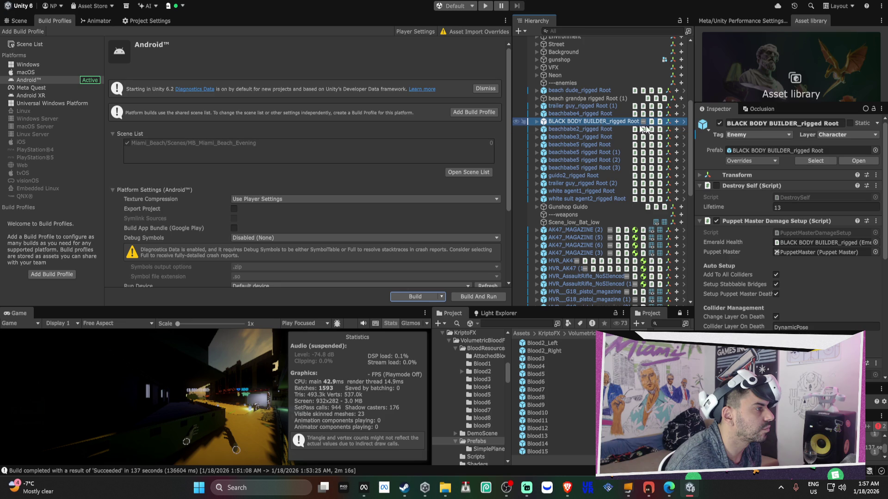
pyautogui.rightClick(720, 135)
pyautogui.click(749, 162)
pyautogui.rightClick(805, 136)
pyautogui.click(796, 162)
# Apply the Enemy tag overrides to the beachbabe2, beachbabe3 and beachbabe5 prefabs.
pyautogui.click(579, 129)
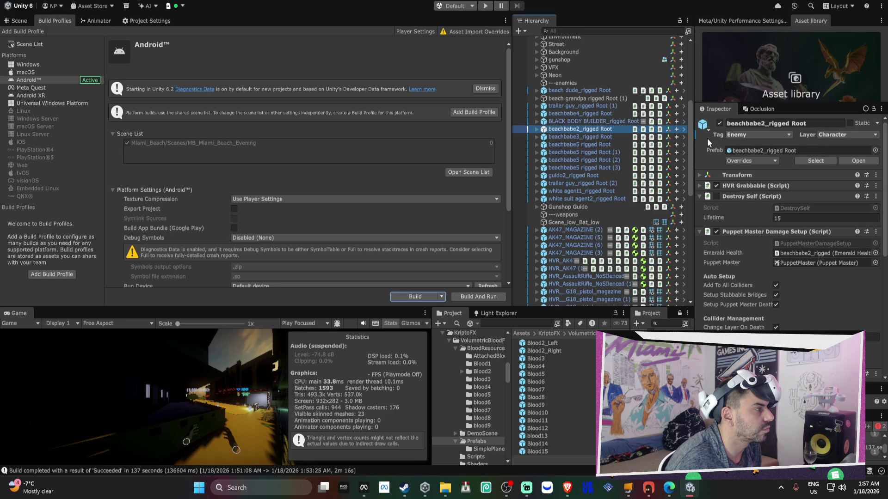
pyautogui.rightClick(720, 136)
pyautogui.click(739, 163)
pyautogui.rightClick(805, 135)
pyautogui.click(795, 162)
pyautogui.click(647, 141)
pyautogui.rightClick(722, 138)
pyautogui.click(744, 162)
pyautogui.click(594, 145)
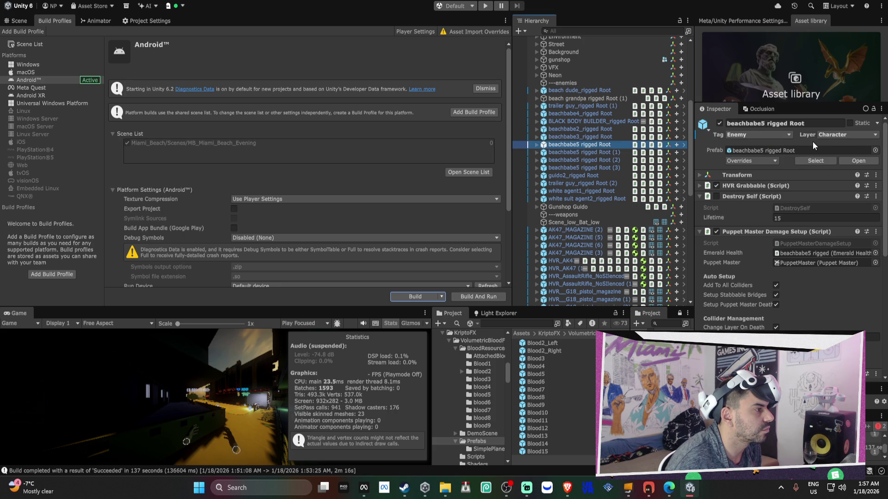
pyautogui.rightClick(717, 136)
pyautogui.click(749, 163)
pyautogui.rightClick(714, 139)
pyautogui.click(749, 163)
# Apply layer and Enemy tag overrides for the next enemy, guido2 and trailer guy (2).
pyautogui.click(624, 137)
pyautogui.rightClick(802, 138)
pyautogui.click(804, 163)
pyautogui.click(594, 175)
pyautogui.rightClick(714, 136)
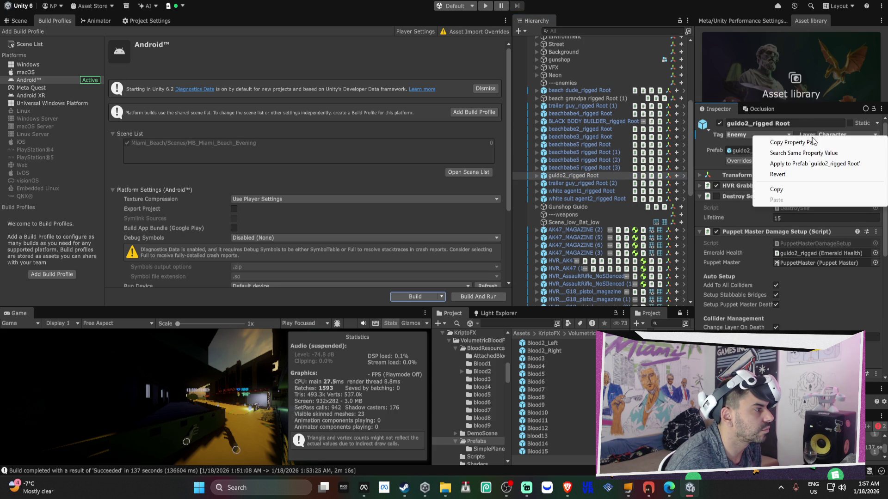
pyautogui.click(786, 164)
pyautogui.rightClick(719, 136)
pyautogui.click(740, 161)
pyautogui.click(587, 184)
pyautogui.rightClick(714, 135)
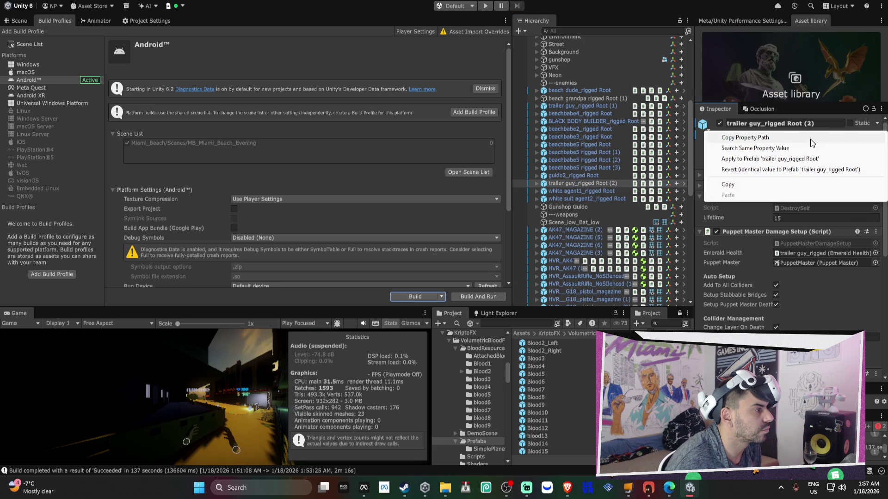
pyautogui.click(740, 159)
pyautogui.rightClick(720, 138)
pyautogui.click(740, 162)
# Apply the Enemy tag to the white agent1 and white suit agent2 prefabs.
pyautogui.click(598, 191)
pyautogui.rightClick(735, 135)
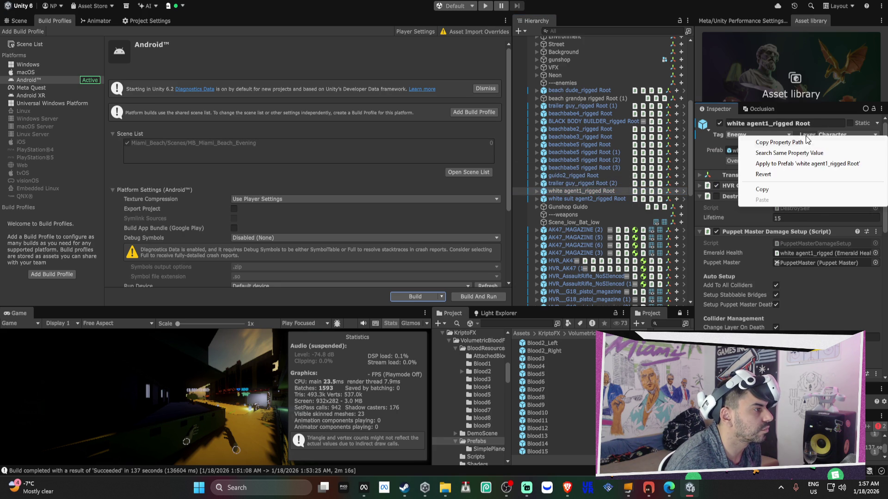
pyautogui.click(749, 162)
pyautogui.rightClick(720, 135)
pyautogui.click(740, 164)
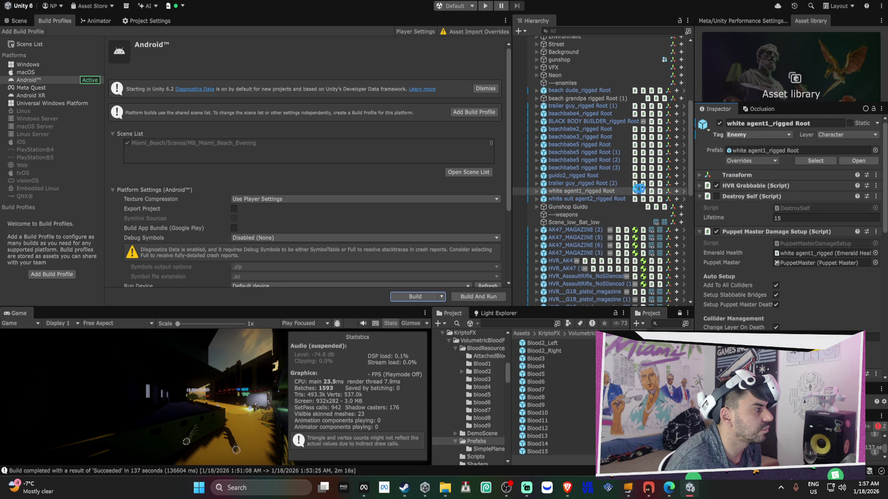
pyautogui.click(586, 199)
pyautogui.rightClick(729, 135)
pyautogui.click(819, 163)
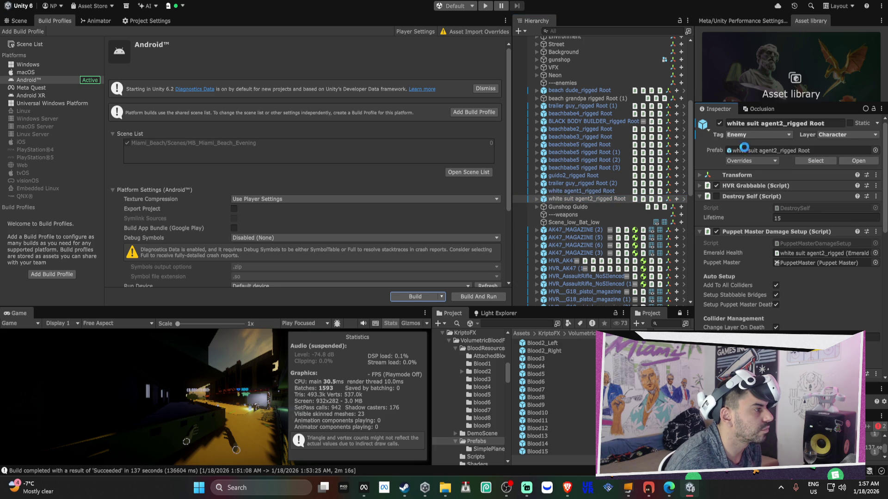
pyautogui.rightClick(719, 135)
pyautogui.click(740, 162)
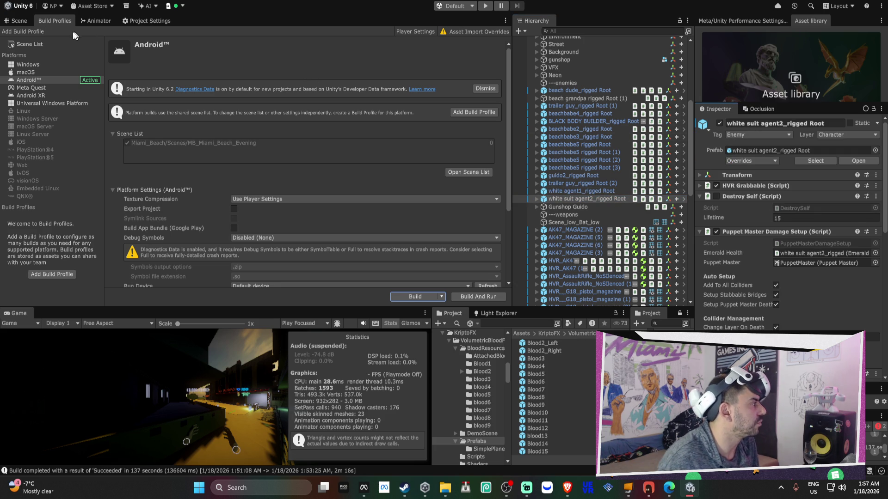
pyautogui.click(21, 20)
# Fly the Scene camera onto the palm-lined street and select Daynightmanager.
pyautogui.moveTo(259, 170); pyautogui.dragTo(240, 172)
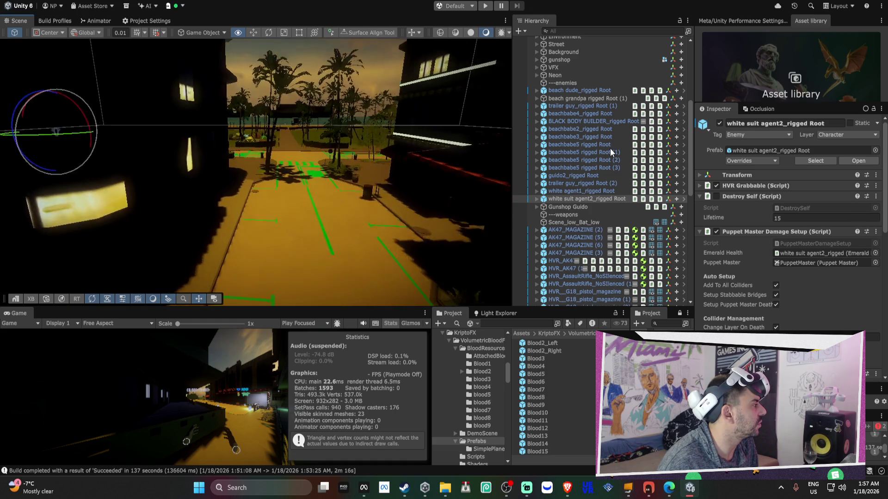
pyautogui.moveTo(463, 139)
pyautogui.mouseDown()
pyautogui.moveTo(496, 128)
pyautogui.moveTo(328, 120)
pyautogui.moveTo(434, 150)
pyautogui.mouseUp()
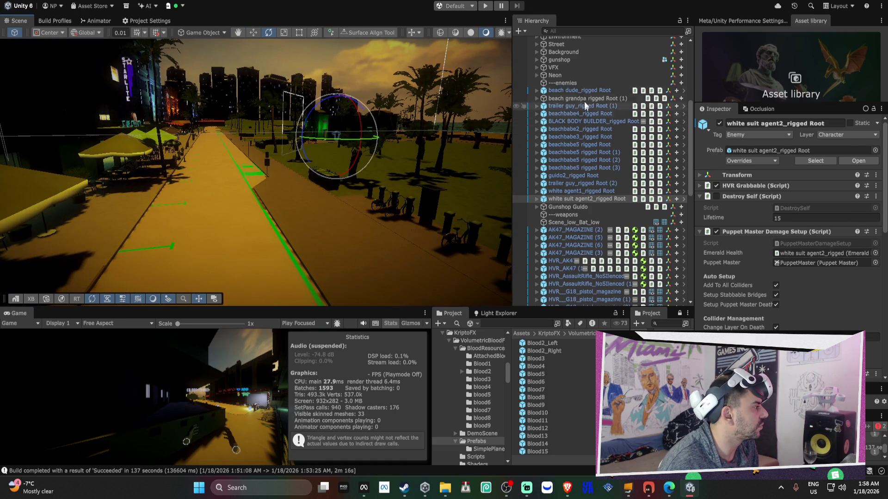
pyautogui.scroll(5, 578, 60)
pyautogui.scroll(2, 578, 60)
pyautogui.click(579, 86)
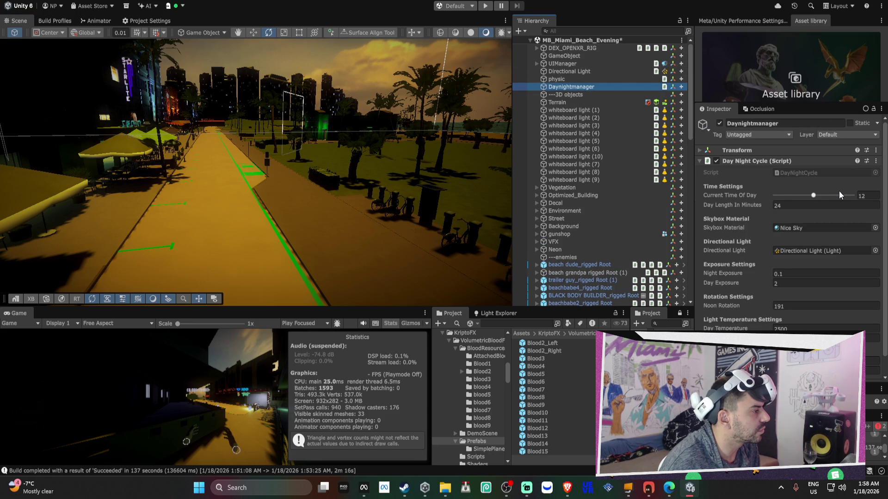
# Adjust the Daynightmanager's time of day and Day Temperature, and nudge the sun's temperature.
pyautogui.click(826, 195)
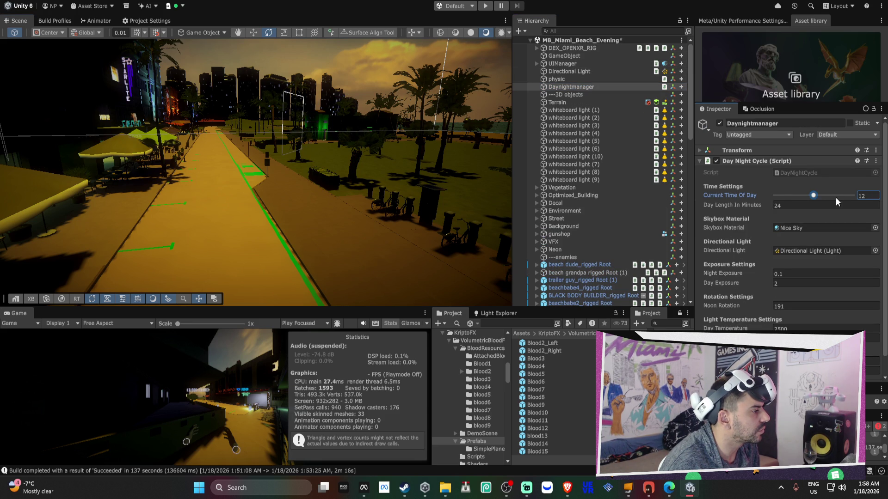
pyautogui.scroll(-1, 828, 202)
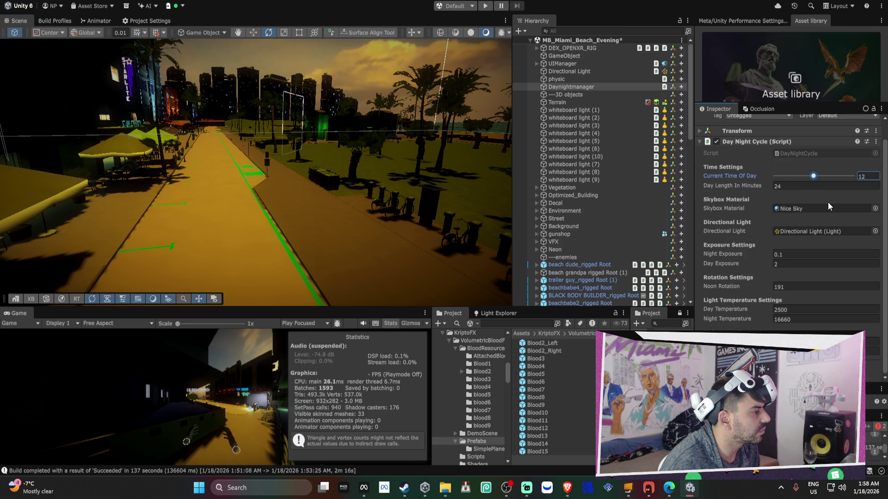
pyautogui.click(558, 72)
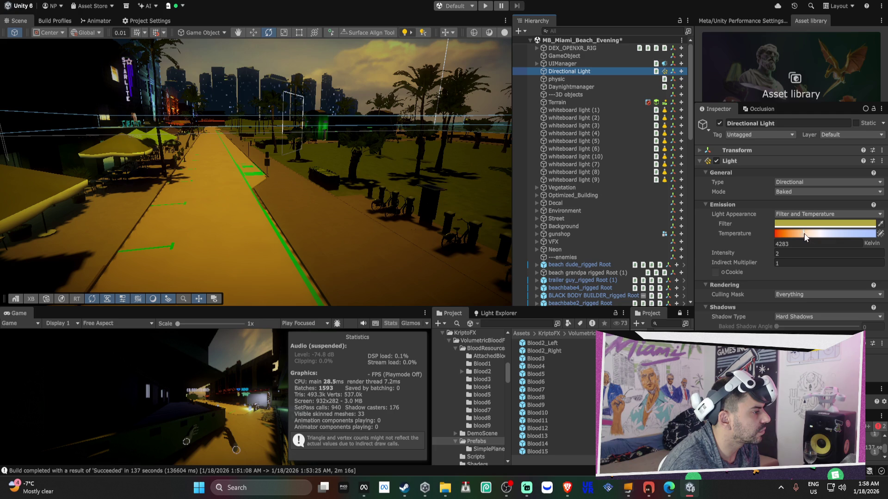
pyautogui.moveTo(806, 232)
pyautogui.mouseDown()
pyautogui.moveTo(874, 246)
pyautogui.moveTo(787, 235)
pyautogui.mouseUp()
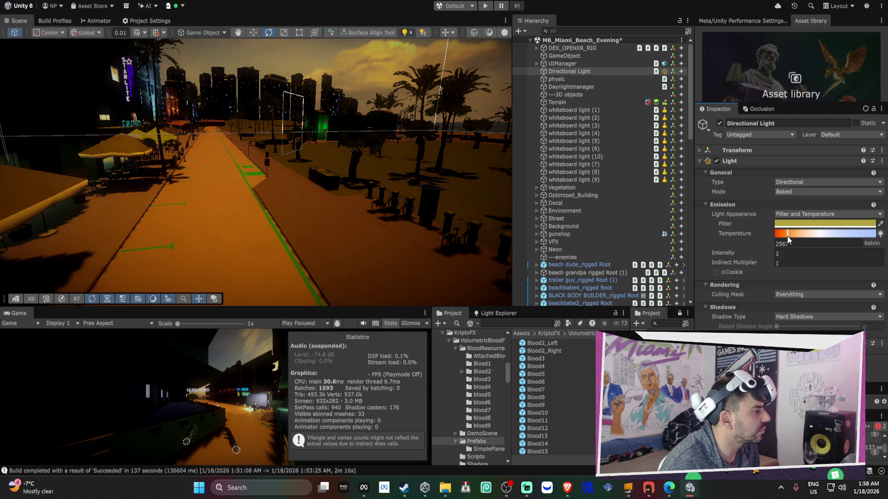
pyautogui.click(585, 86)
pyautogui.scroll(-1, 800, 206)
pyautogui.click(802, 310)
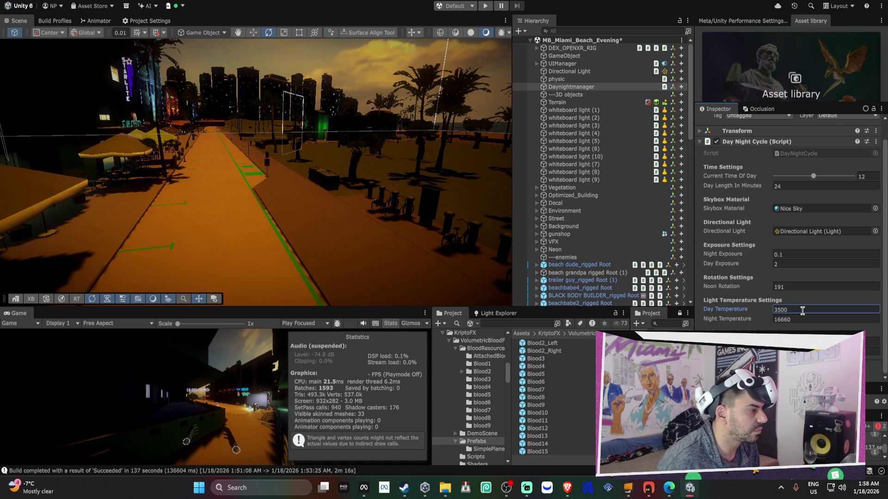
# Set the Directional Light to 3500 K, intensity 4, with a paler filter colour.
pyautogui.click(573, 73)
pyautogui.click(792, 245)
pyautogui.write('3500')
pyautogui.click(786, 253)
pyautogui.write('3')
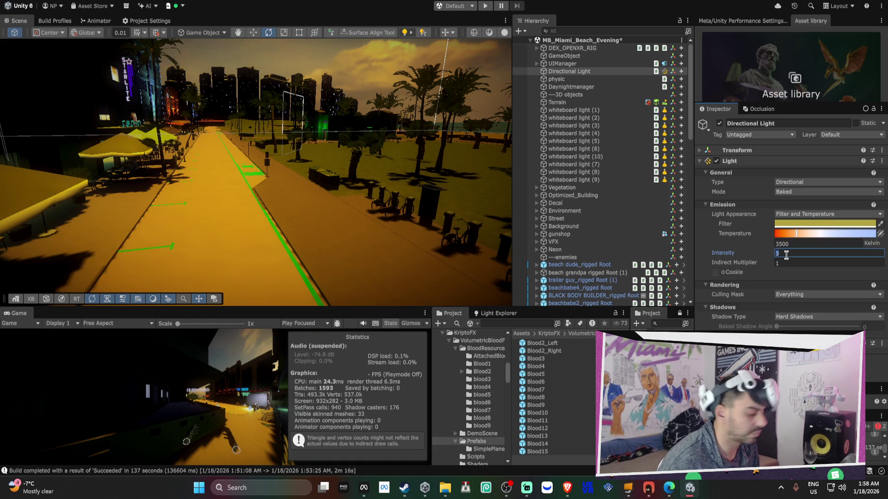
pyautogui.write('4')
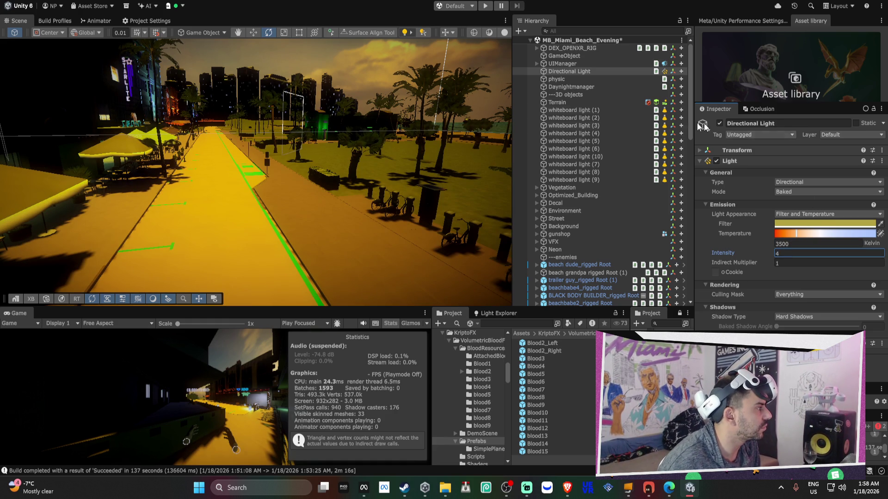
pyautogui.click(795, 224)
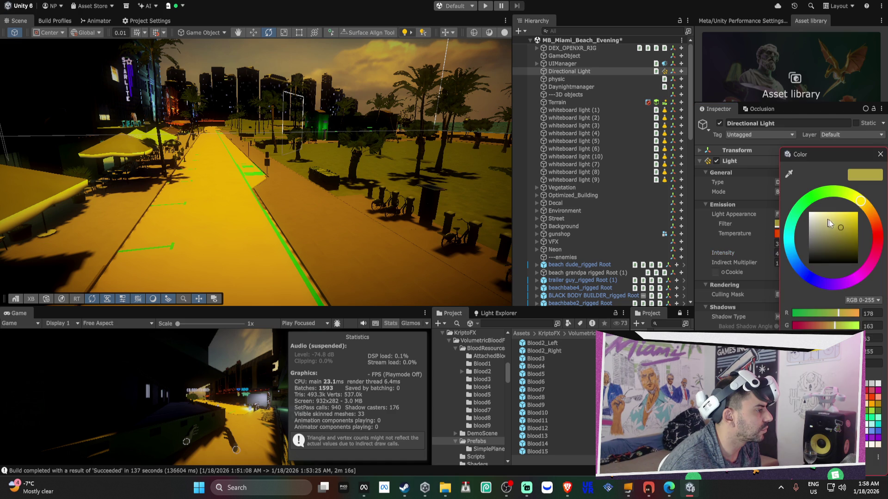
pyautogui.click(830, 225)
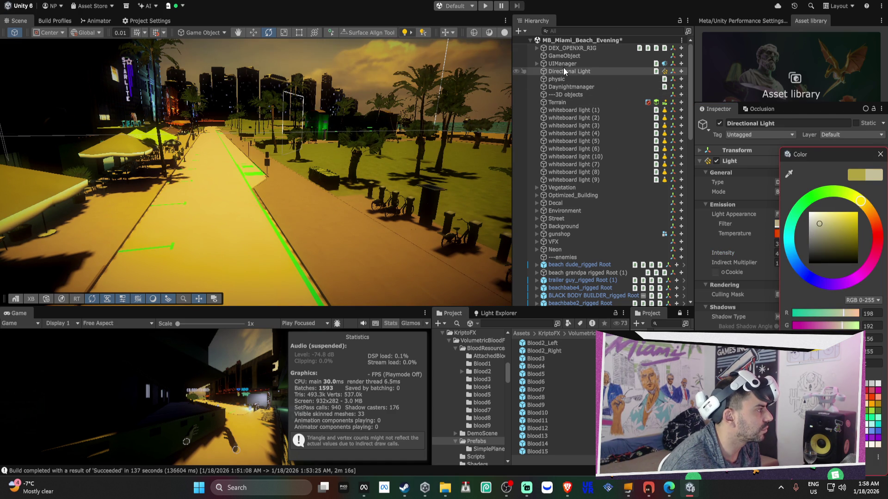
pyautogui.click(561, 80)
pyautogui.click(567, 88)
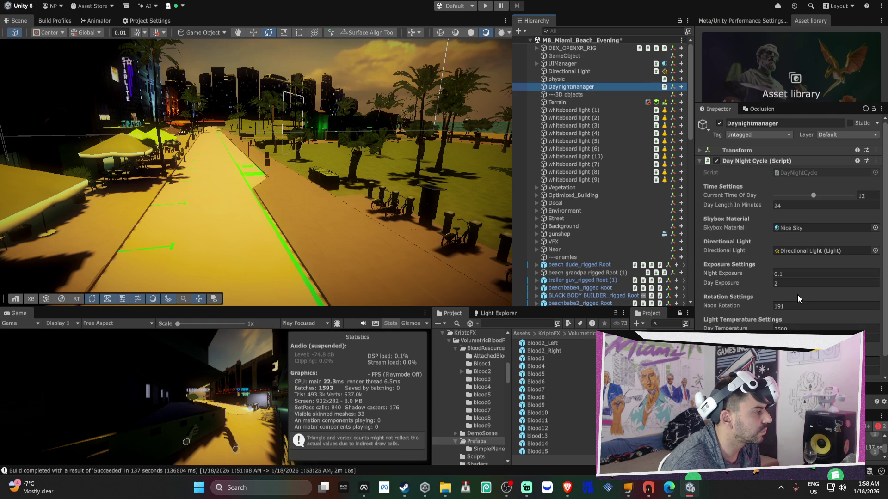
# Lower the Day Night Cycle's Day Exposure, comparing it against the Directional Light's settings.
pyautogui.click(873, 361)
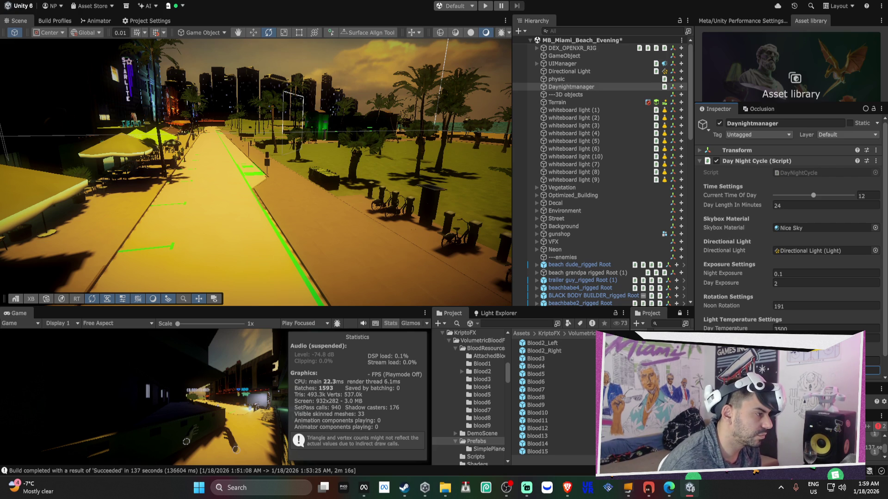
pyautogui.click(794, 281)
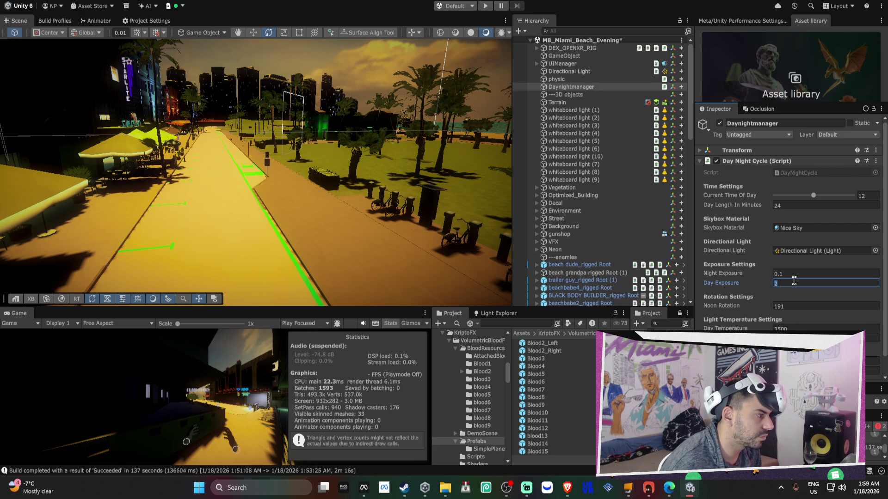
pyautogui.write('4')
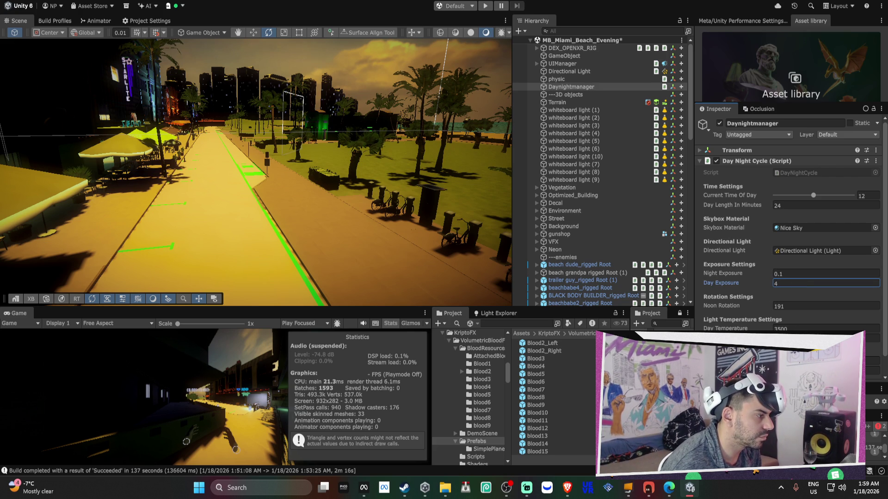
pyautogui.click(567, 71)
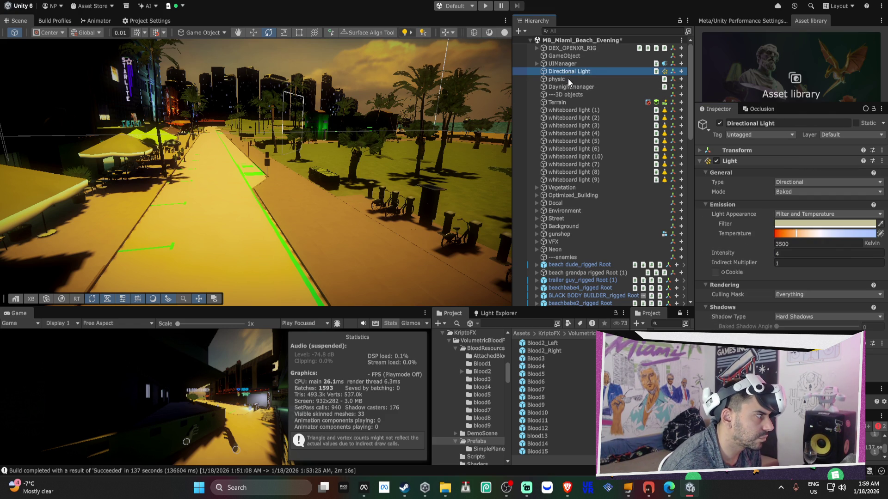
pyautogui.click(570, 87)
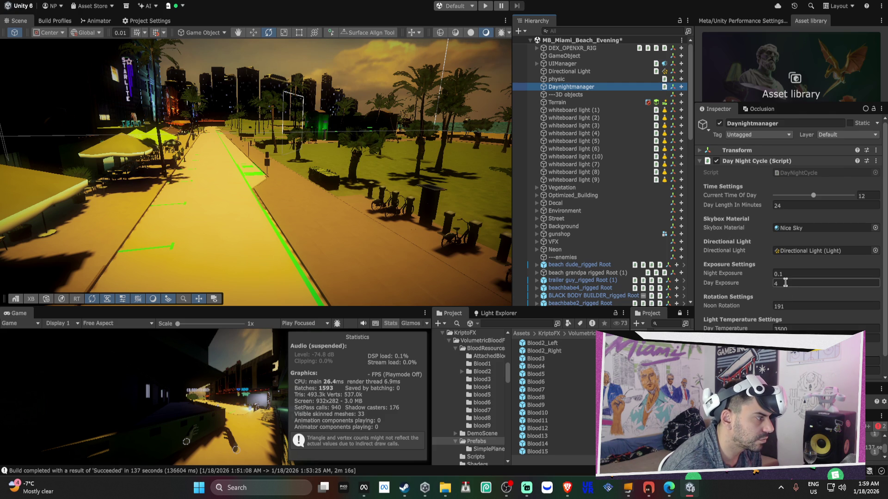
pyautogui.click(785, 283)
pyautogui.write('1')
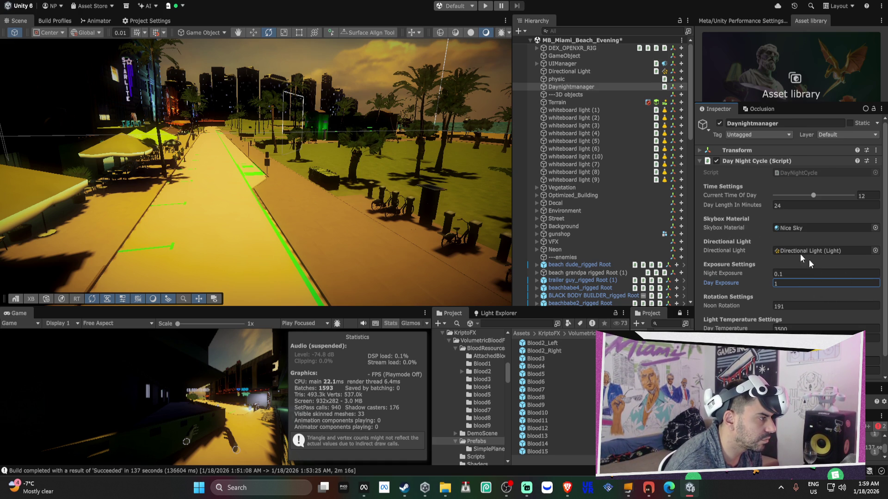
# Fly the Scene view over the beach tents and hotel street to check the lighting.
pyautogui.click(569, 74)
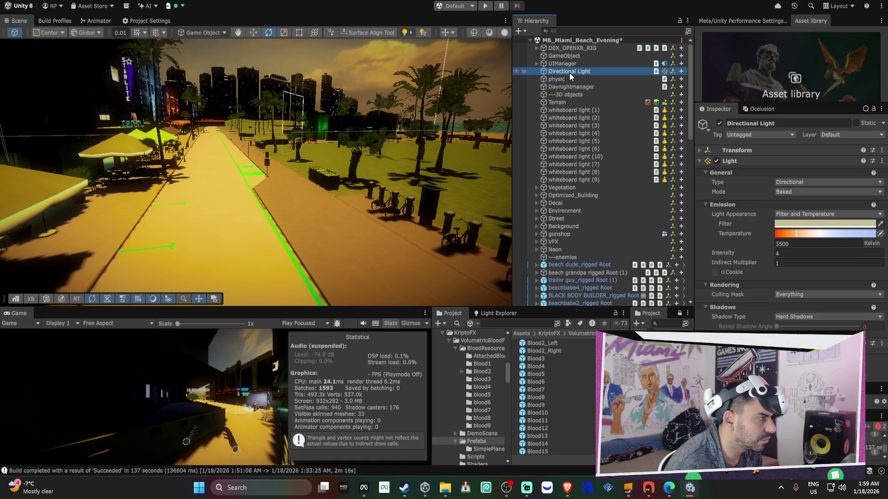
pyautogui.moveTo(509, 102); pyautogui.dragTo(541, 92)
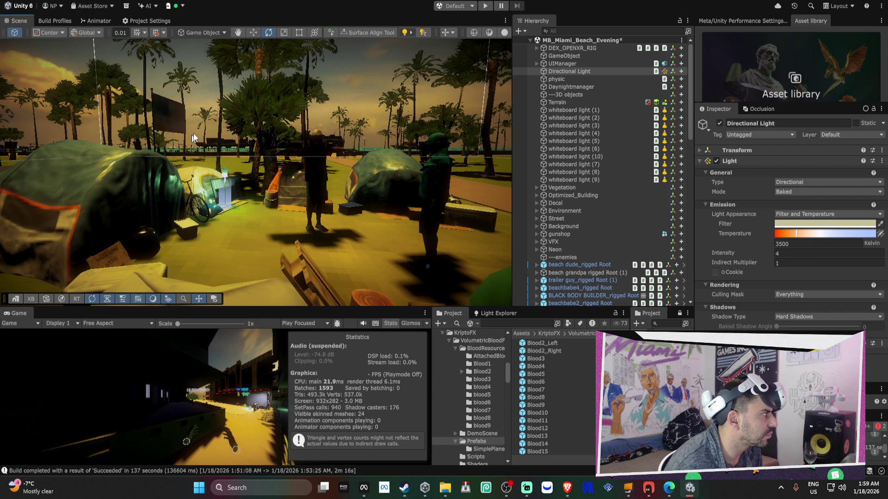
pyautogui.moveTo(190, 143)
pyautogui.mouseDown()
pyautogui.moveTo(142, 129)
pyautogui.moveTo(159, 132)
pyautogui.mouseUp()
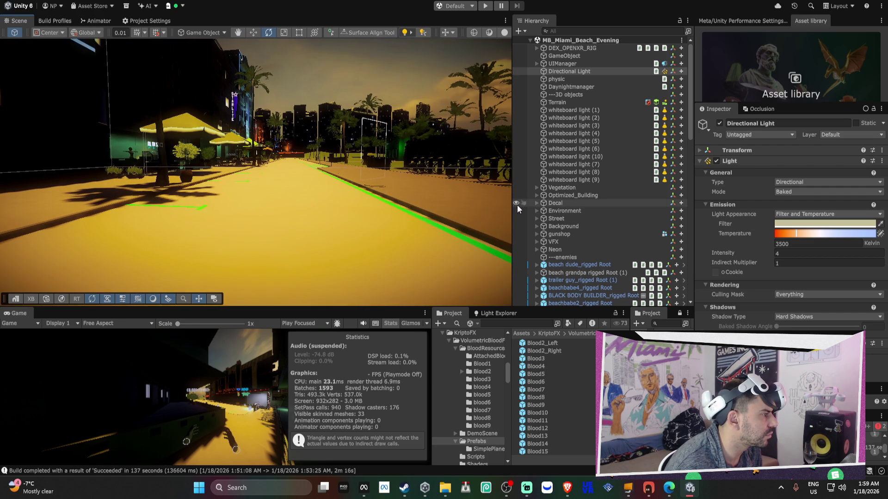
pyautogui.click(571, 88)
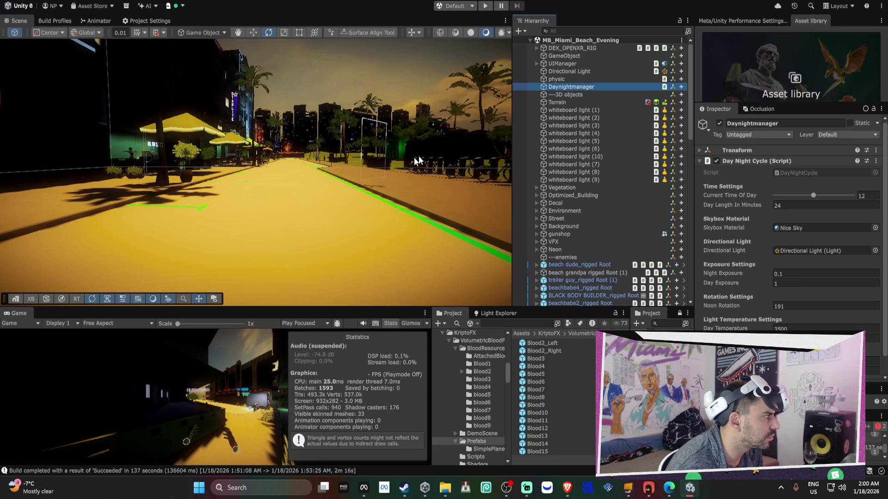
# Bring up Bezi and switch to the day-night design thread, keeping all pending changes.
pyautogui.click(652, 493)
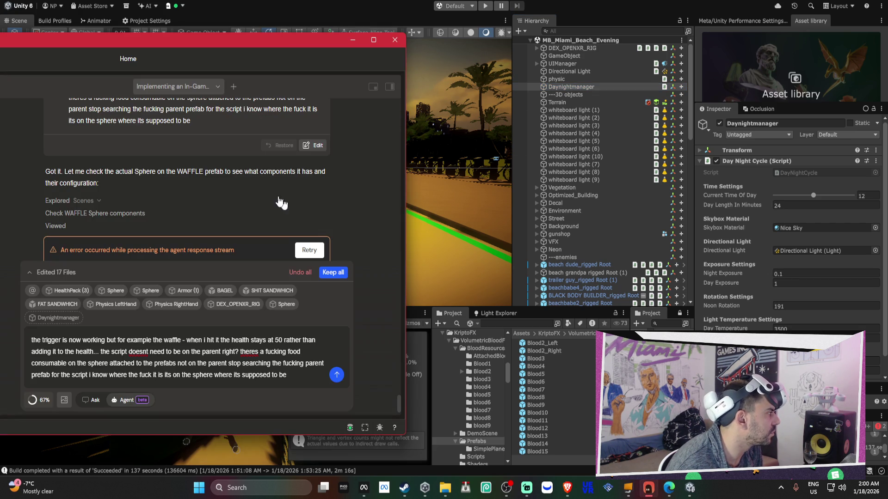
pyautogui.moveTo(266, 42); pyautogui.dragTo(484, 42)
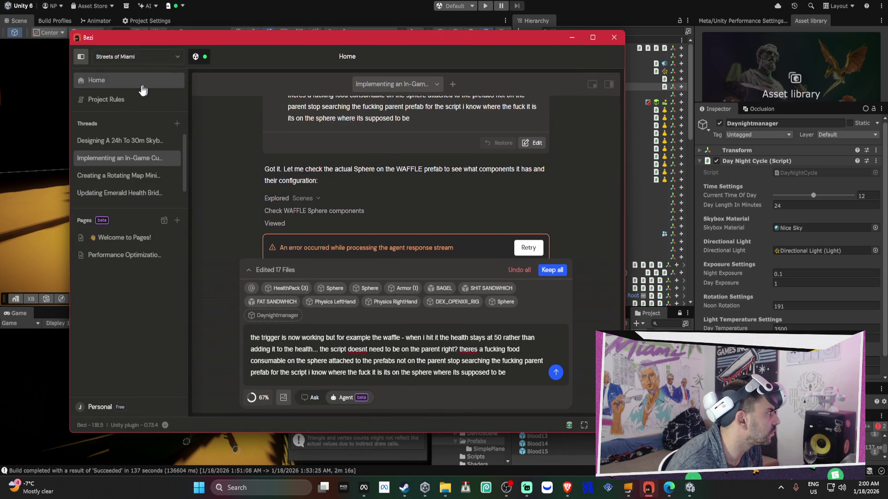
pyautogui.click(125, 101)
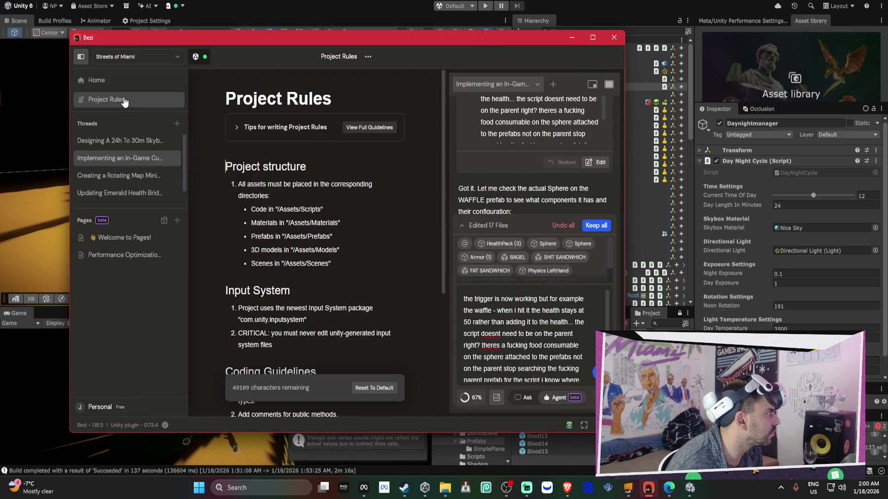
pyautogui.click(129, 141)
pyautogui.click(391, 262)
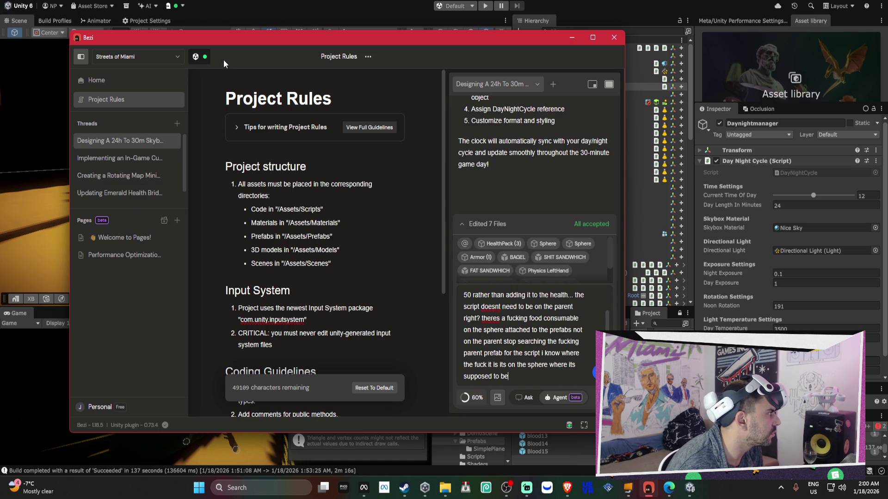
pyautogui.click(609, 85)
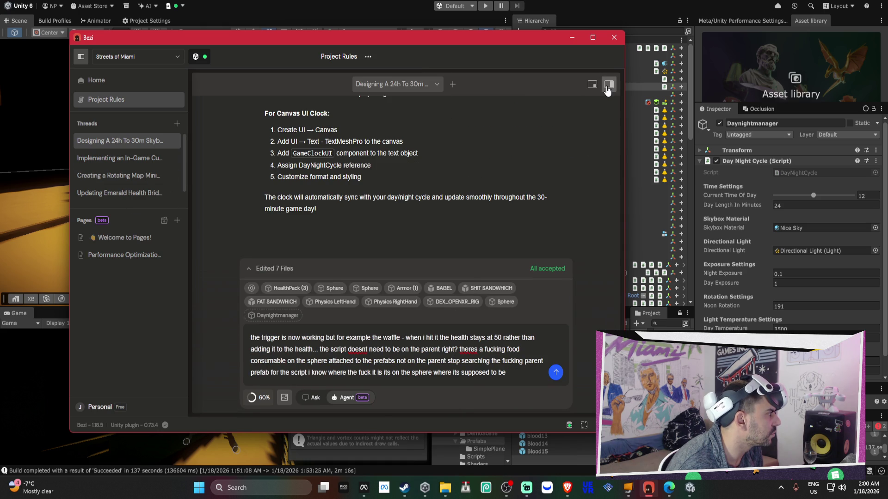
# Clear the old context chips and type 'can we add a directional / sun rotation aswell'.
pyautogui.hotkey('ctrl', 'a')
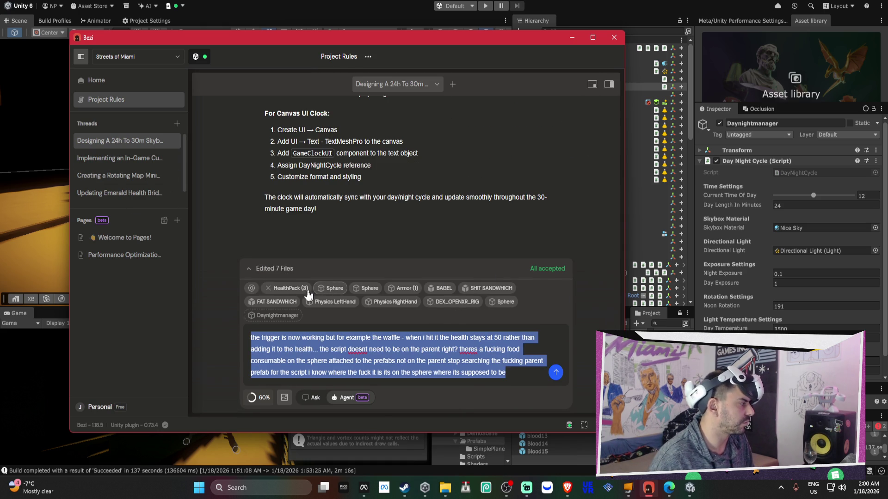
pyautogui.click(268, 289)
pyautogui.click(287, 306)
pyautogui.click(287, 307)
pyautogui.click(287, 307)
pyautogui.click(287, 307)
pyautogui.click(287, 307)
pyautogui.click(288, 308)
pyautogui.click(290, 311)
pyautogui.click(290, 311)
pyautogui.click(290, 311)
pyautogui.click(288, 312)
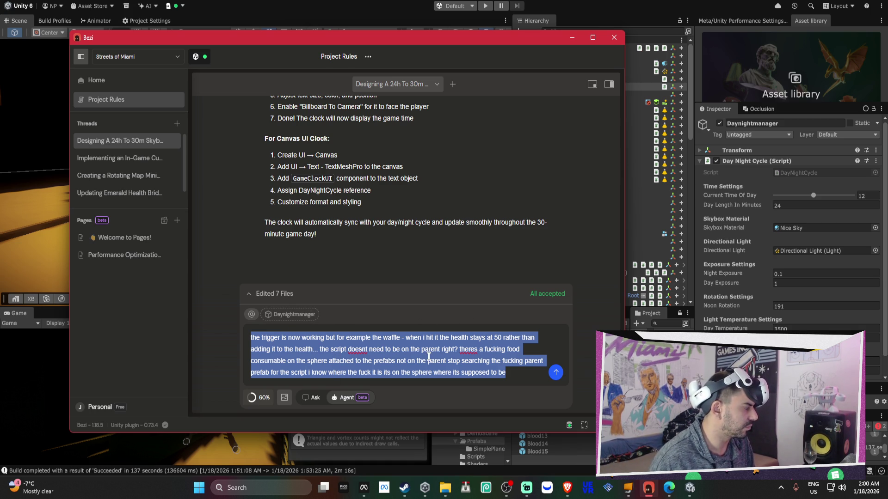
pyautogui.write('can we add a directi')
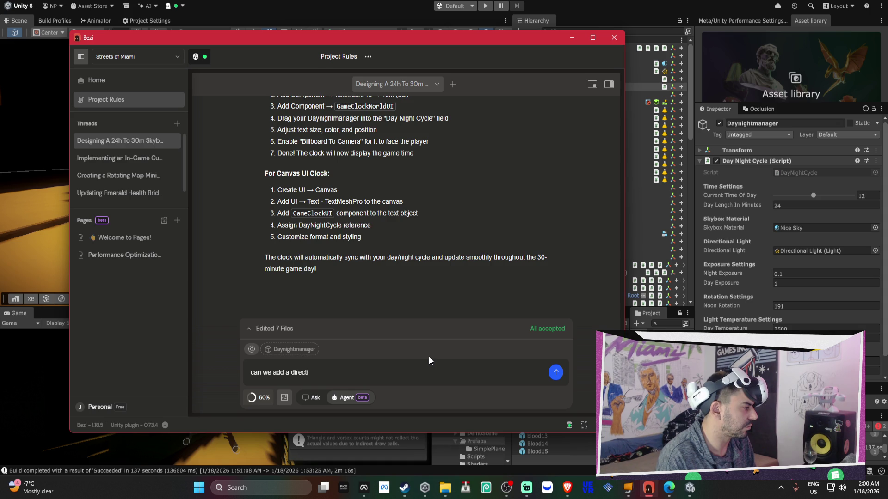
pyautogui.write('onal')
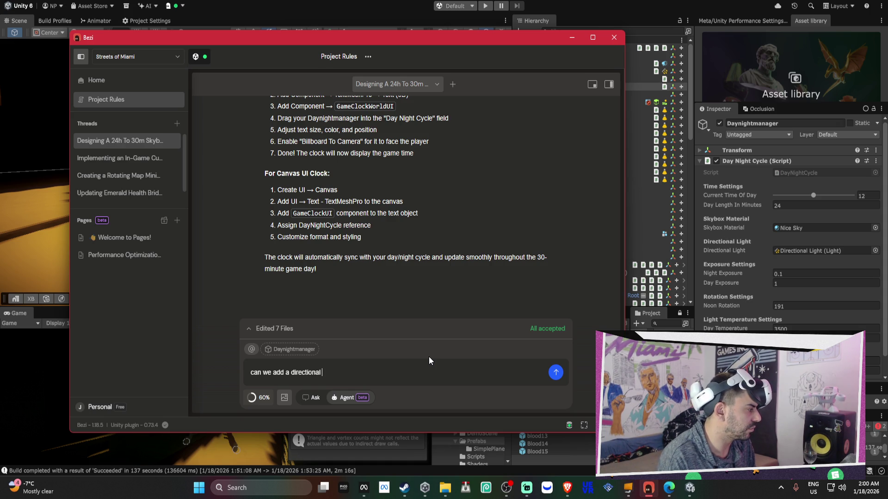
pyautogui.write(' / sun r')
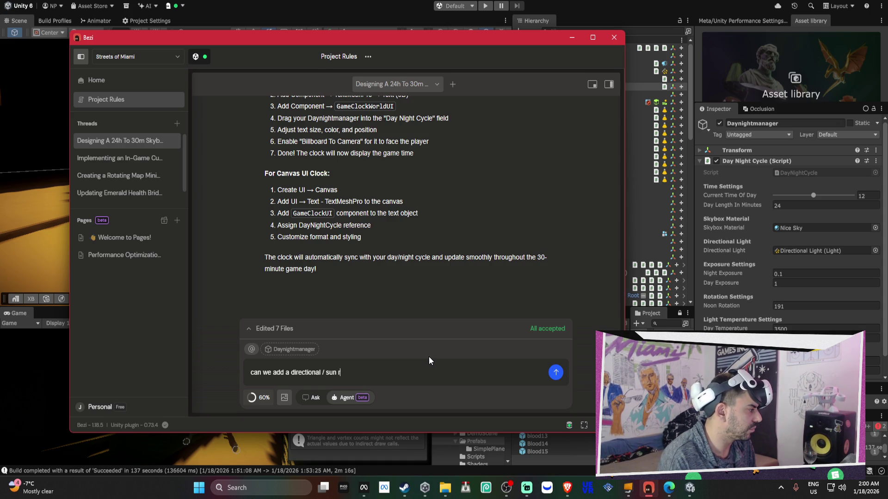
pyautogui.write('otation aswell')
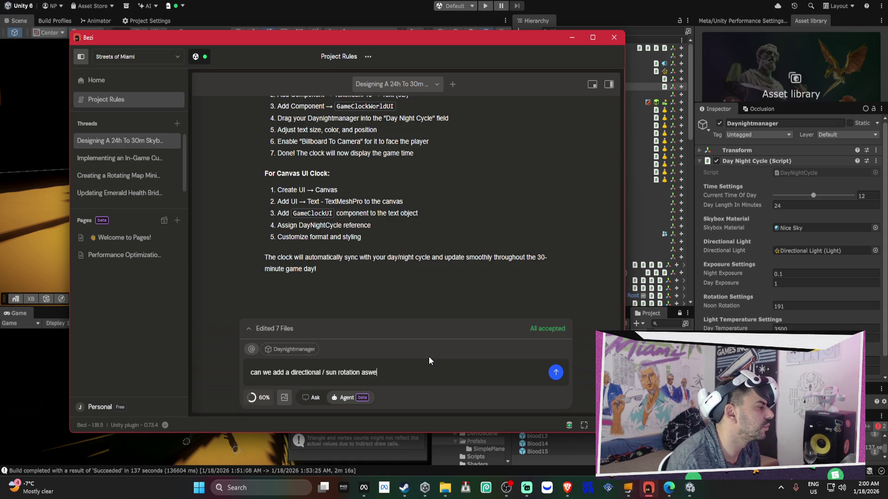
# Add Directional Light and DayNightCycle script as context, extend the request, and send it.
pyautogui.moveTo(506, 42); pyautogui.dragTo(353, 21)
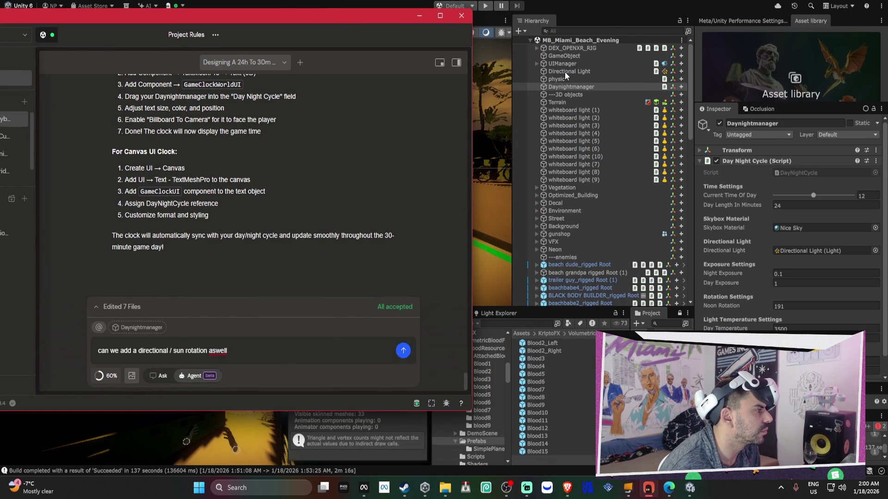
pyautogui.click(565, 71)
pyautogui.moveTo(459, 87); pyautogui.dragTo(481, 123)
pyautogui.click(649, 488)
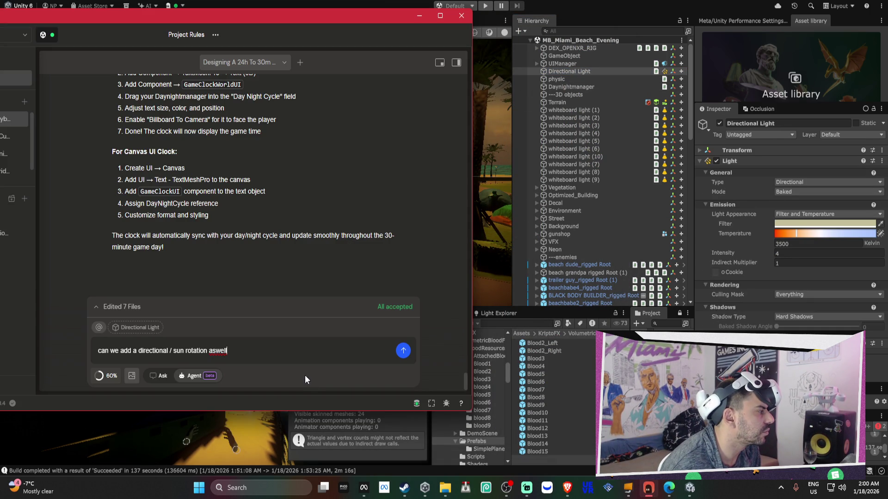
pyautogui.write(' - mak')
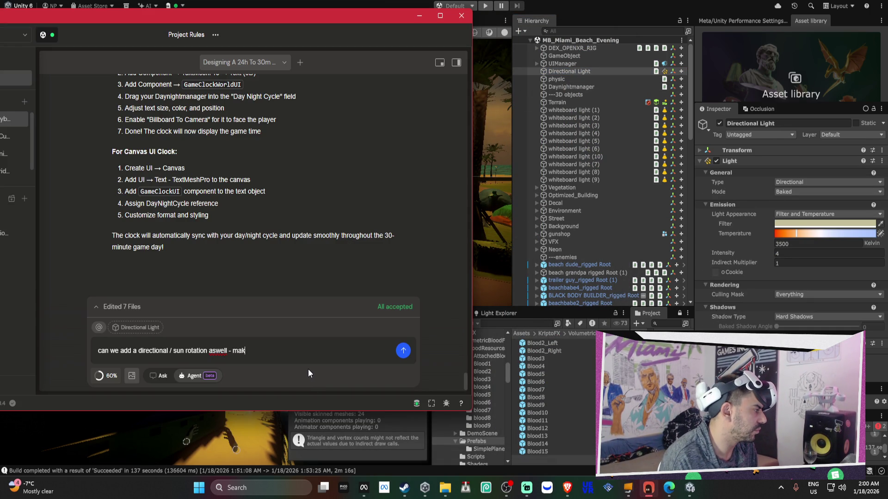
pyautogui.write('e it so its realistic pls')
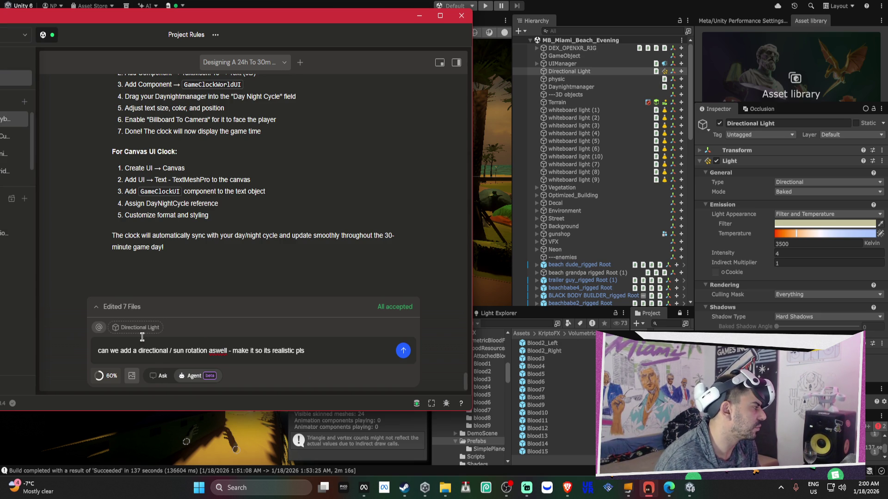
pyautogui.click(581, 86)
pyautogui.click(796, 172)
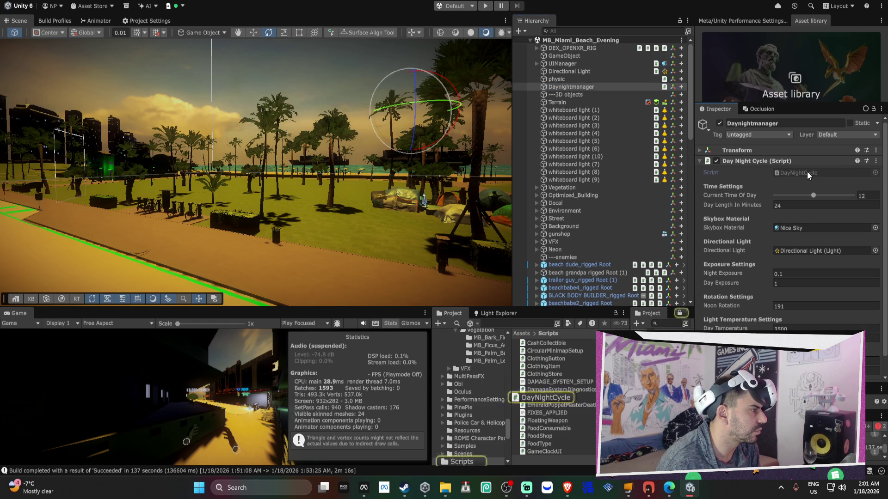
pyautogui.click(567, 397)
pyautogui.click(648, 487)
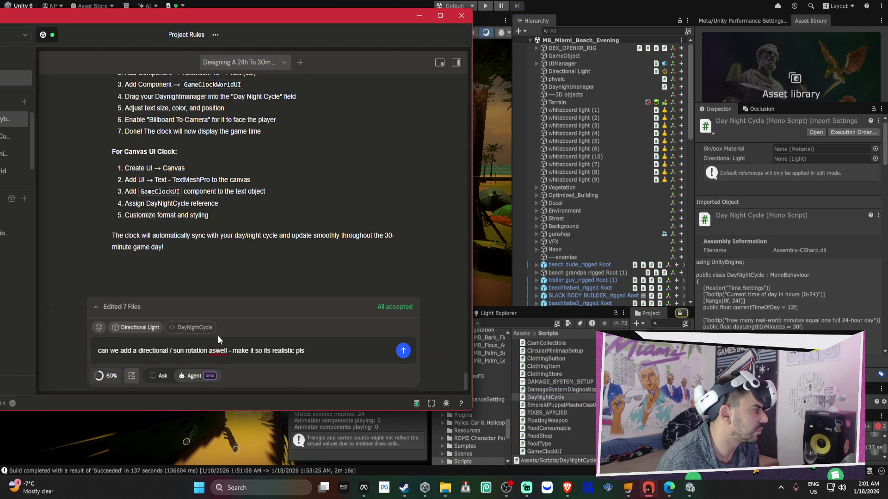
pyautogui.press('Return')
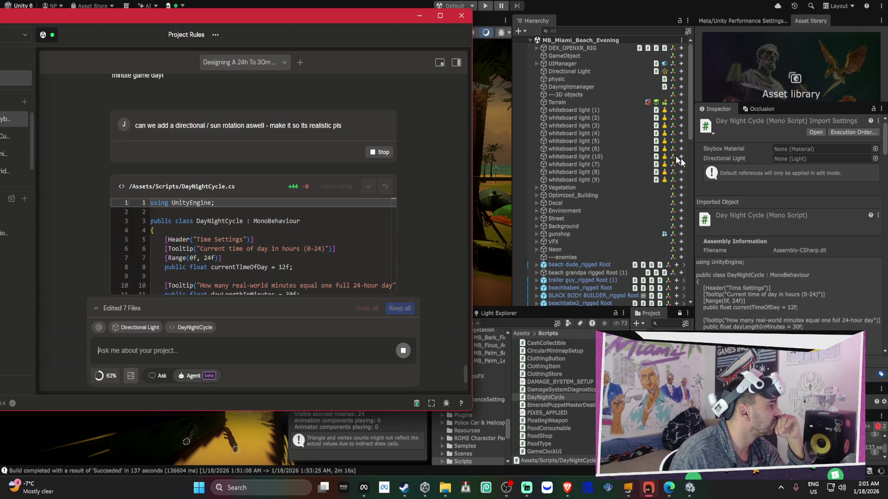
# Review the streaming DayNightCycle.cs sun-rotation diff as the agent applies it.
pyautogui.scroll(-2, 382, 153)
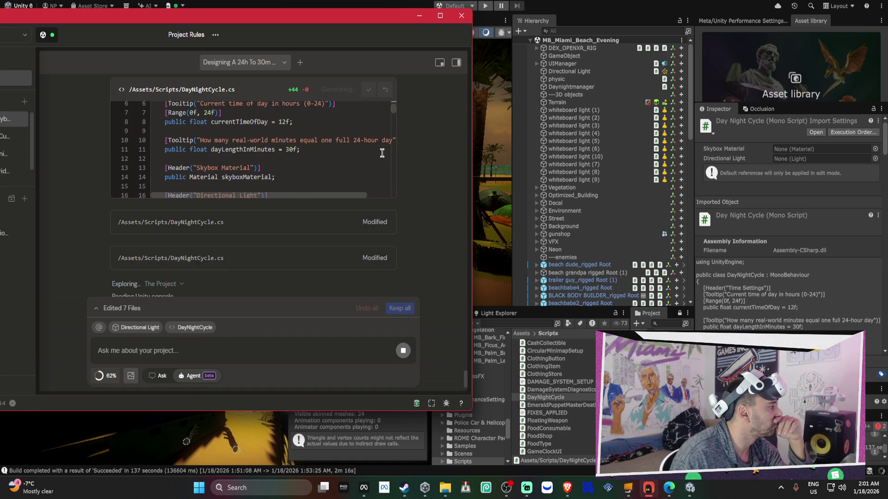
pyautogui.scroll(-8, 382, 153)
pyautogui.scroll(-2, 401, 204)
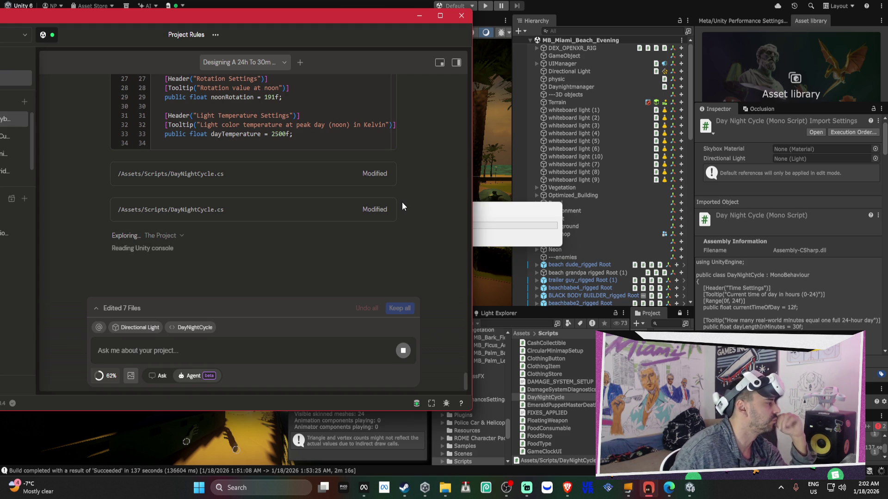
pyautogui.click(489, 209)
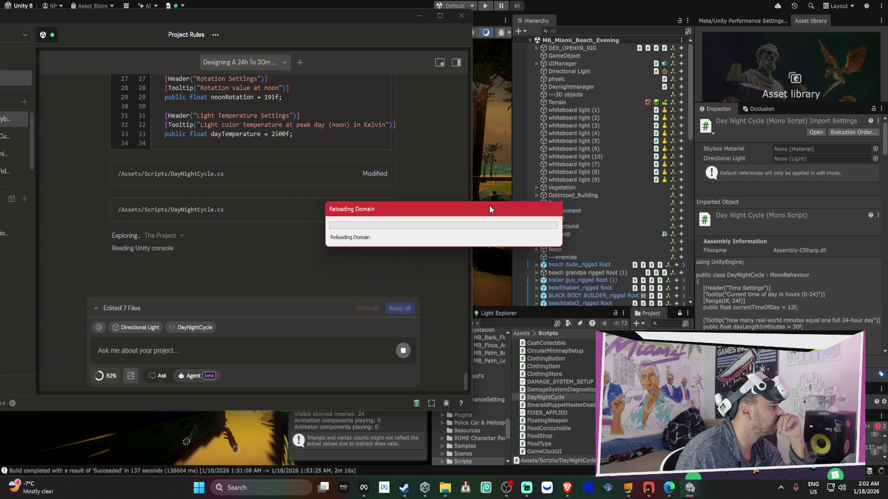
# Move the Reloading Domain box aside, wait for compilation, then return to Unity.
pyautogui.moveTo(490, 207); pyautogui.dragTo(323, 239)
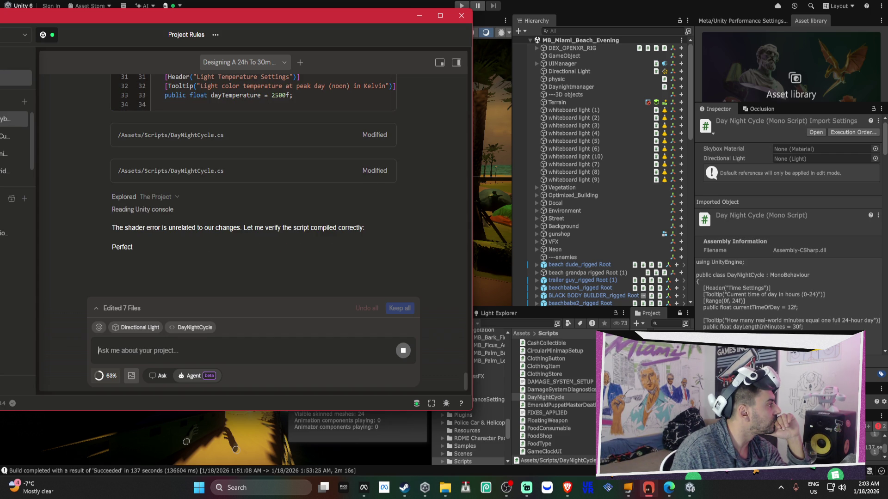
pyautogui.hotkey('alt', 'Tab')
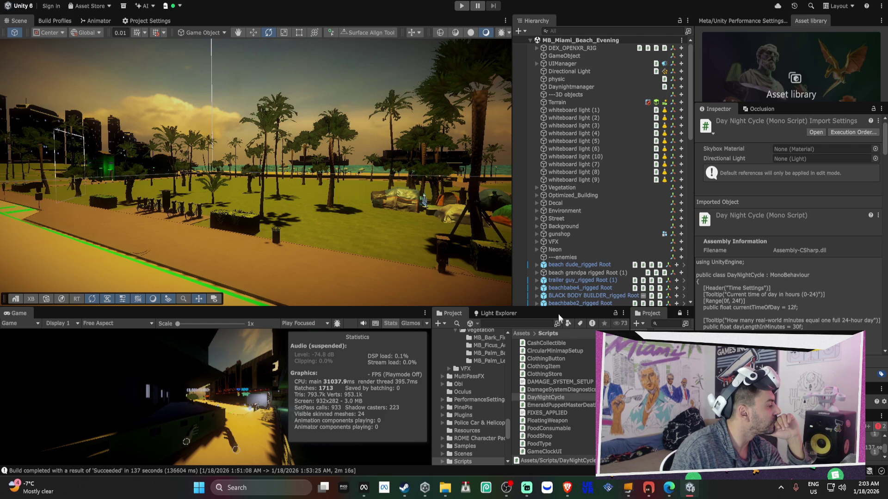
# Inspect Daynightmanager's Day Night Cycle component, including new Rotation Settings with Noon Rotation 191.
pyautogui.click(571, 86)
pyautogui.scroll(-3, 758, 264)
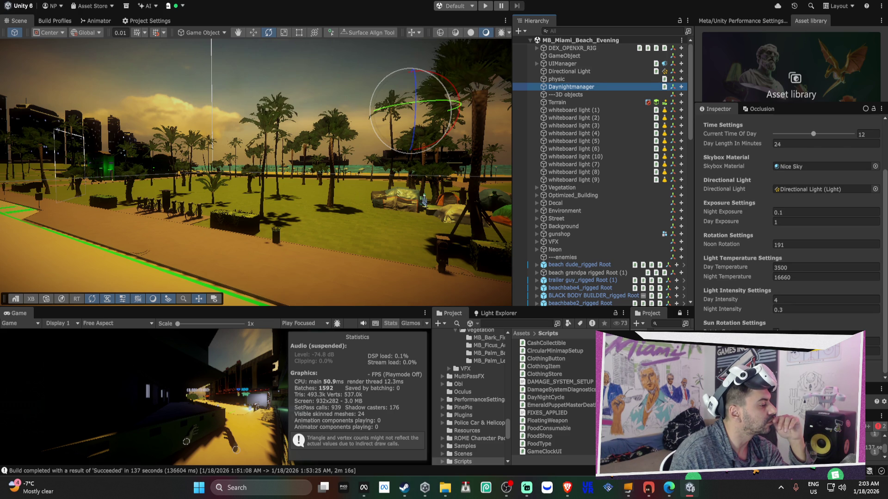
pyautogui.scroll(3, 791, 222)
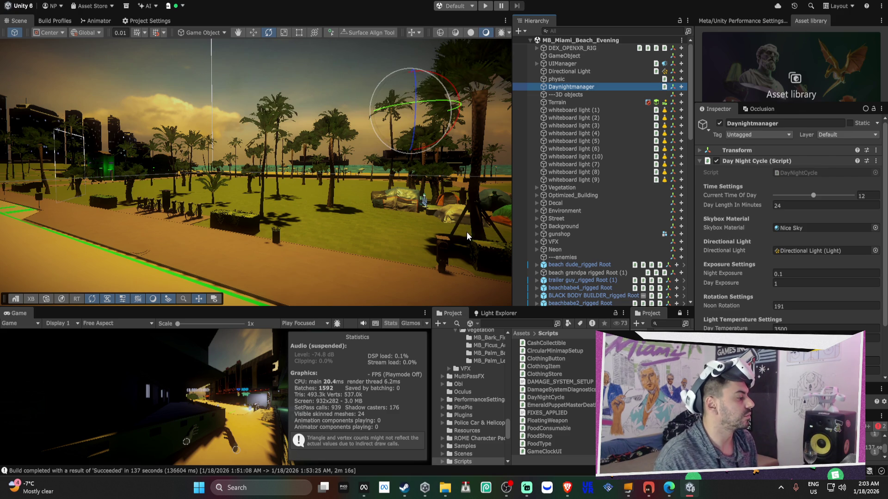
# Build the Android APK over Streets of Miami_alpha_test_DONOTRELEASE.apk on the Desktop, confirming replacement.
pyautogui.click(55, 20)
pyautogui.click(406, 299)
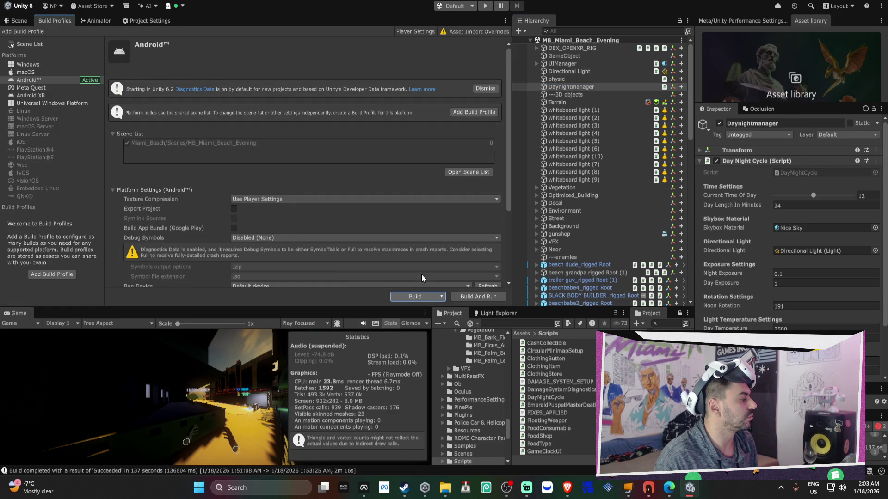
pyautogui.click(463, 340)
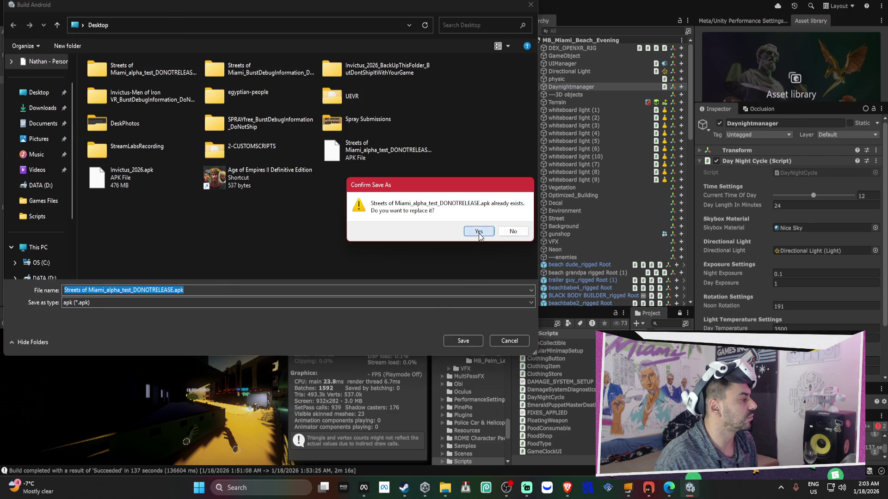
pyautogui.click(479, 232)
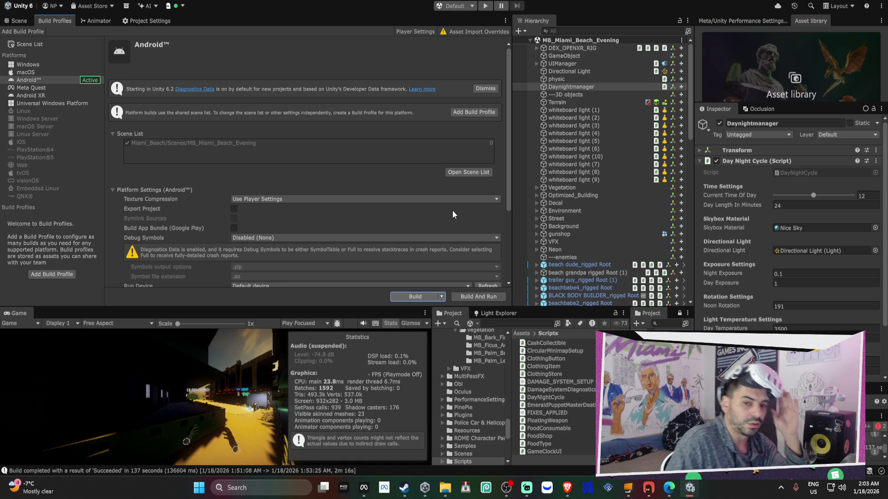
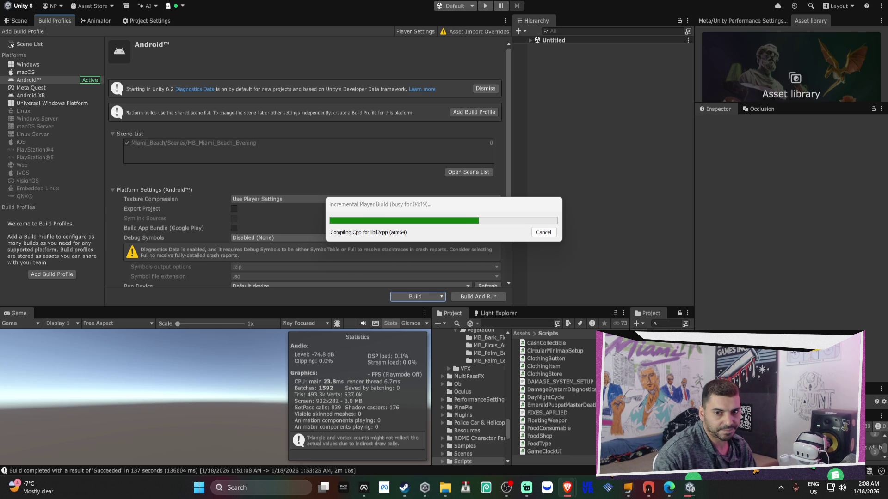
# In the browser's Discord, go to the MDRNgames.com server and open its #updates channel.
pyautogui.hotkey('alt', 'Tab')
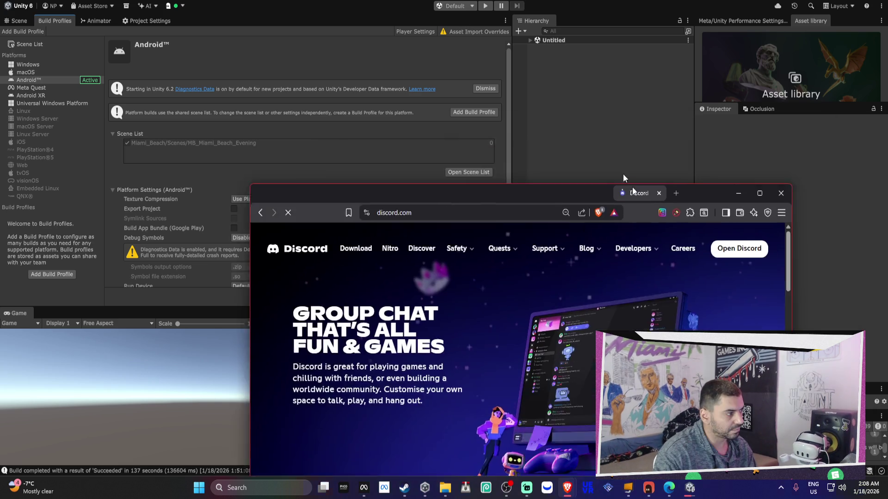
pyautogui.click(608, 148)
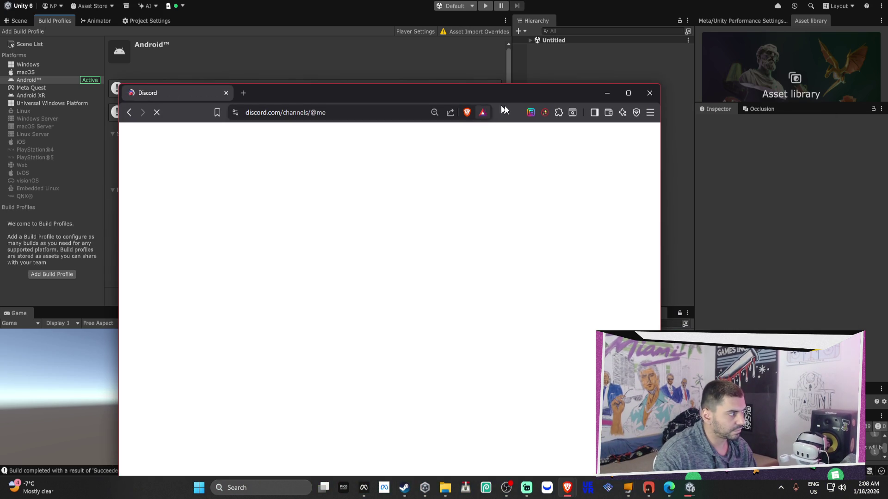
pyautogui.moveTo(506, 93); pyautogui.dragTo(539, 32)
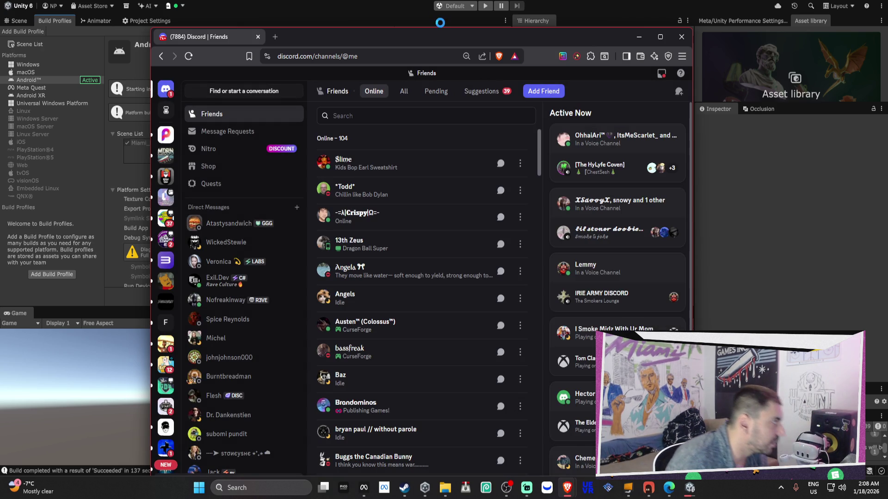
pyautogui.click(165, 155)
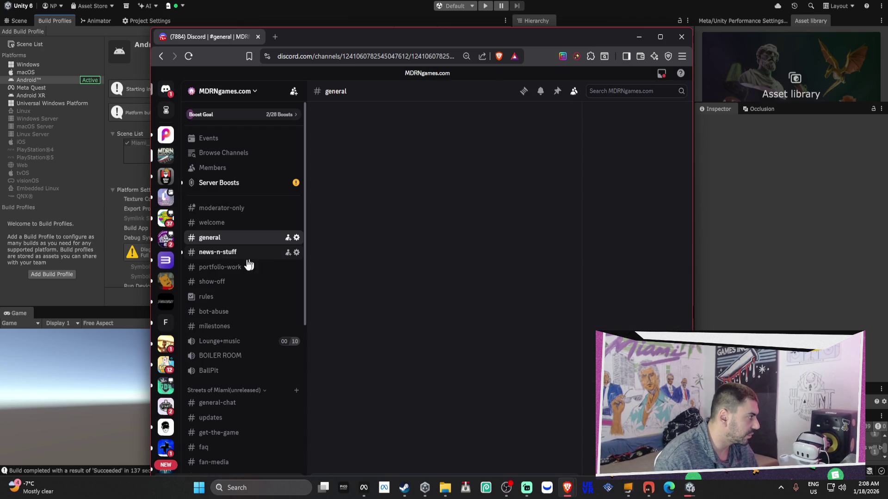
pyautogui.scroll(-2, 249, 286)
pyautogui.click(228, 323)
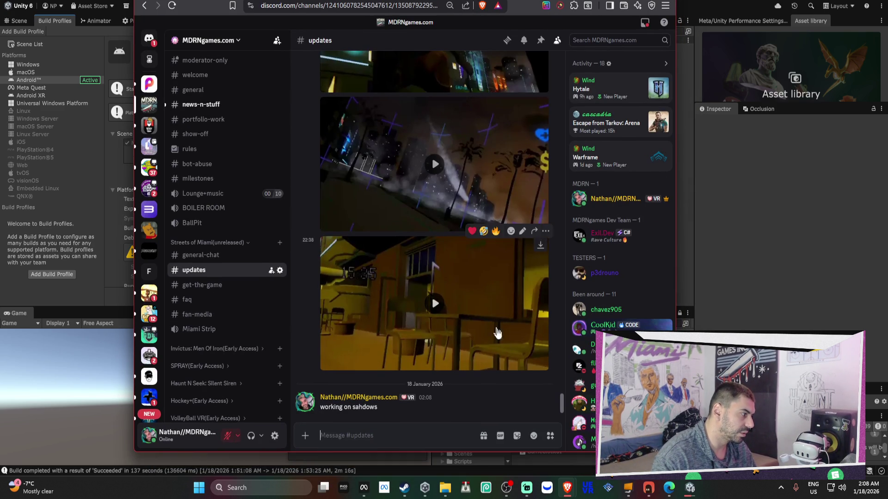
# Reword the last #updates post to 'Working on getting shadows in the game, getting them to move with the time and light…'.
pyautogui.click(521, 397)
pyautogui.hotkey('ctrl', 'a')
pyautogui.write('Working on gett')
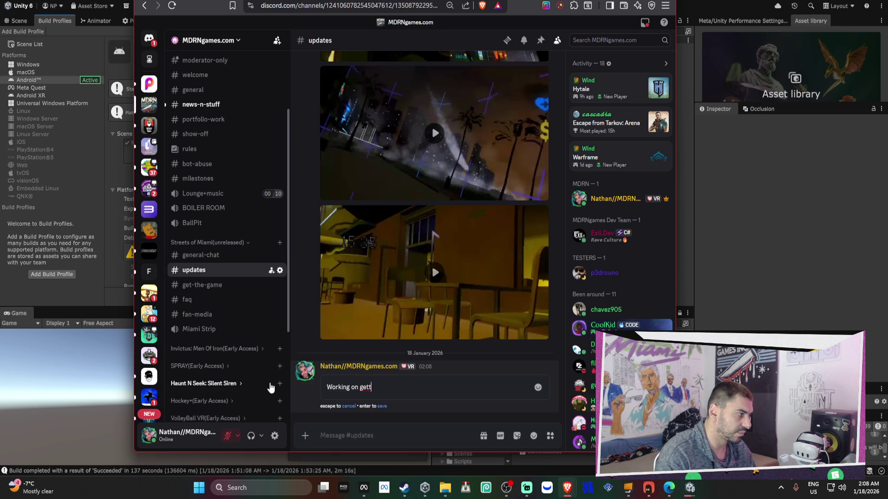
pyautogui.write('ing shadows in the game,')
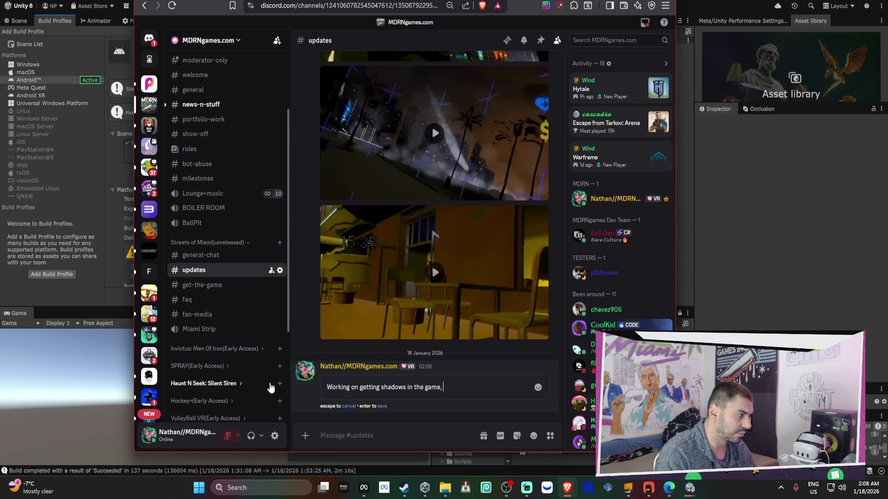
pyautogui.write(' getting them to move with the time and light cycle...')
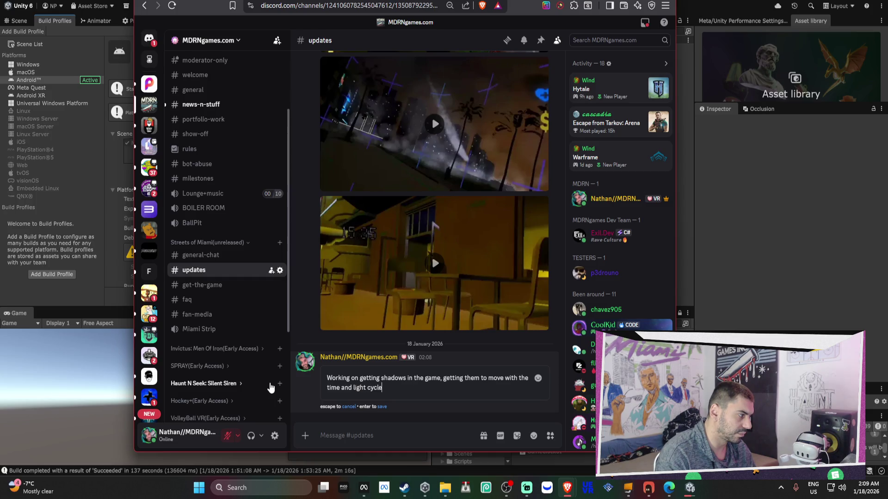
pyautogui.press('Return')
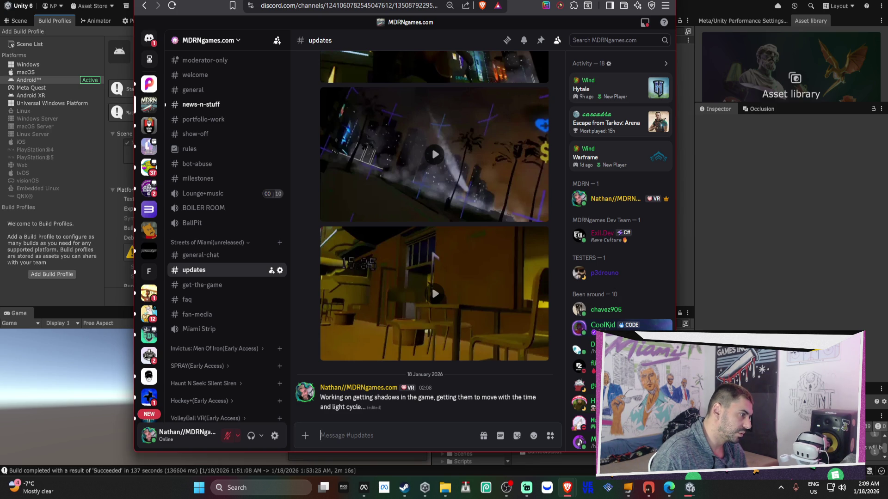
# Post the follow-up update 'fixing consumables / math systems' in #updates.
pyautogui.write('g')
pyautogui.press('BackSpace')
pyautogui.write('fixing')
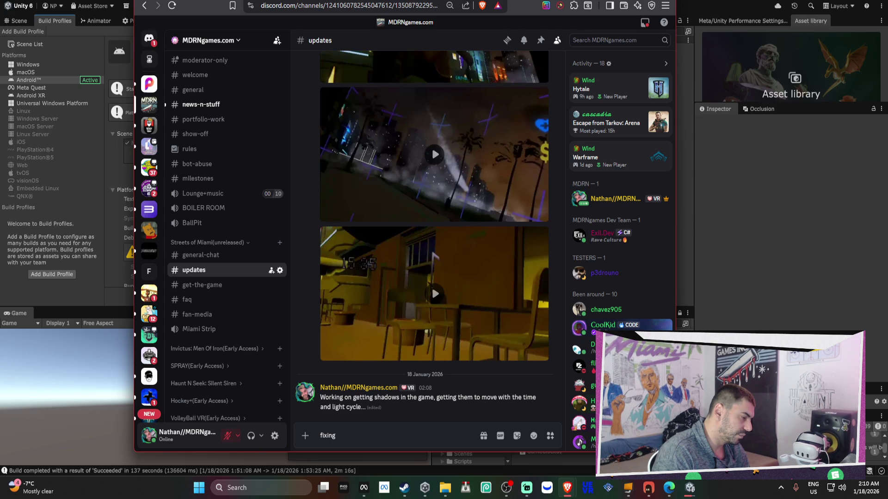
pyautogui.write('bagel')
pyautogui.press('BackSpace')
pyautogui.press('BackSpace')
pyautogui.press('BackSpace')
pyautogui.write('cons')
pyautogui.press('BackSpace')
pyautogui.press('BackSpace')
pyautogui.write('umables / math s')
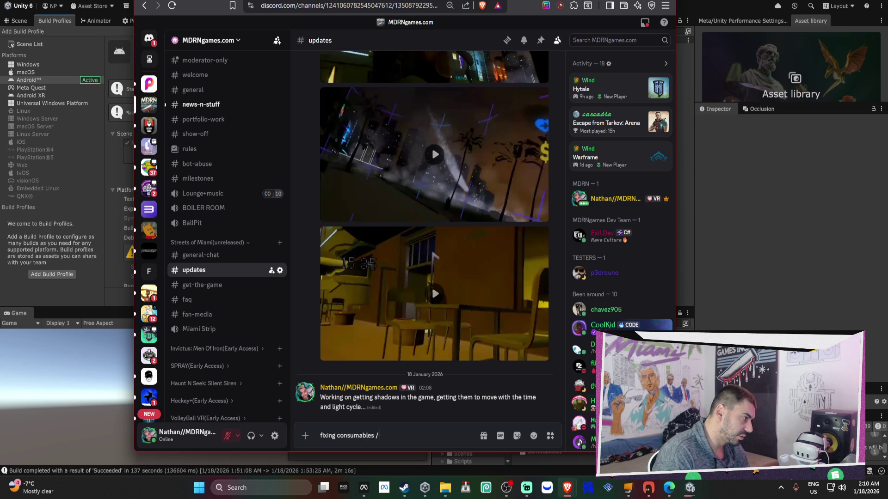
pyautogui.write('ystems')
pyautogui.press('Return')
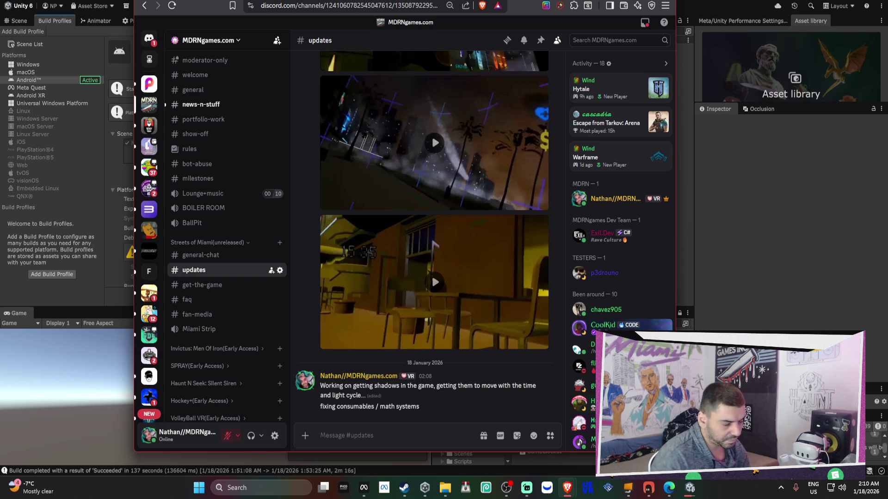
pyautogui.click(195, 103)
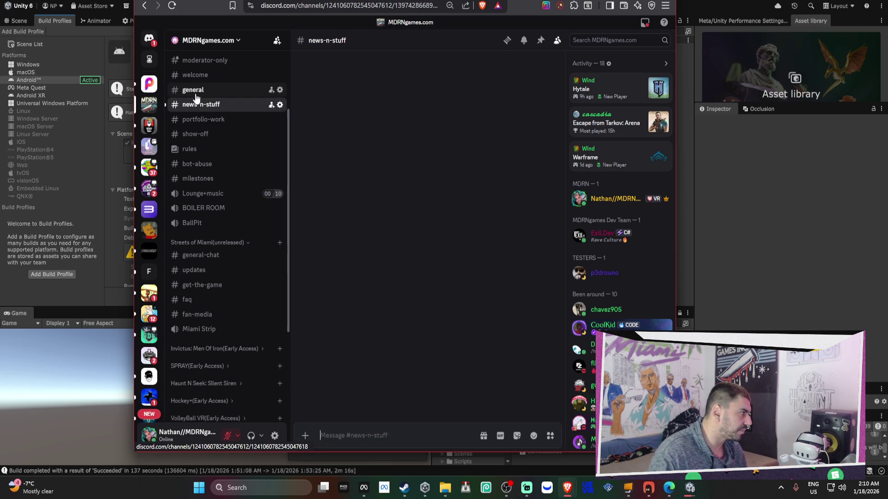
# In #general, select the old roadmap message from the LOD draw distance line through the gang factions paragraph.
pyautogui.click(193, 90)
pyautogui.scroll(8, 465, 211)
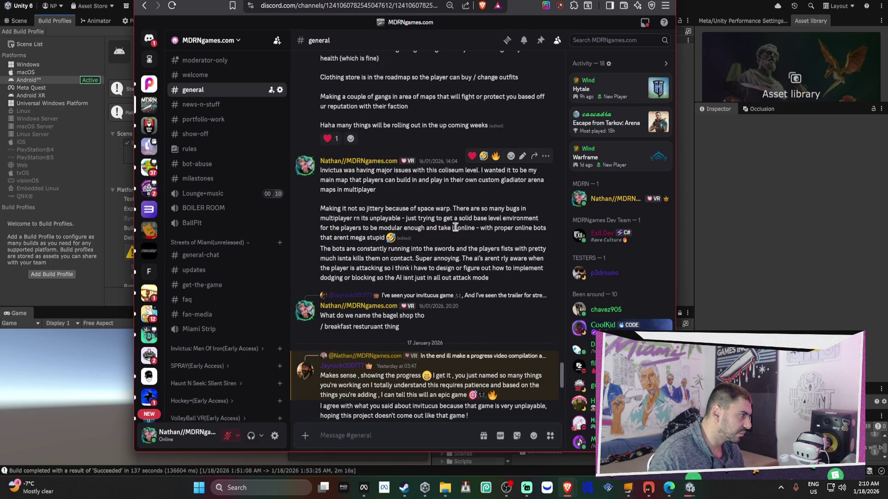
pyautogui.scroll(5, 428, 211)
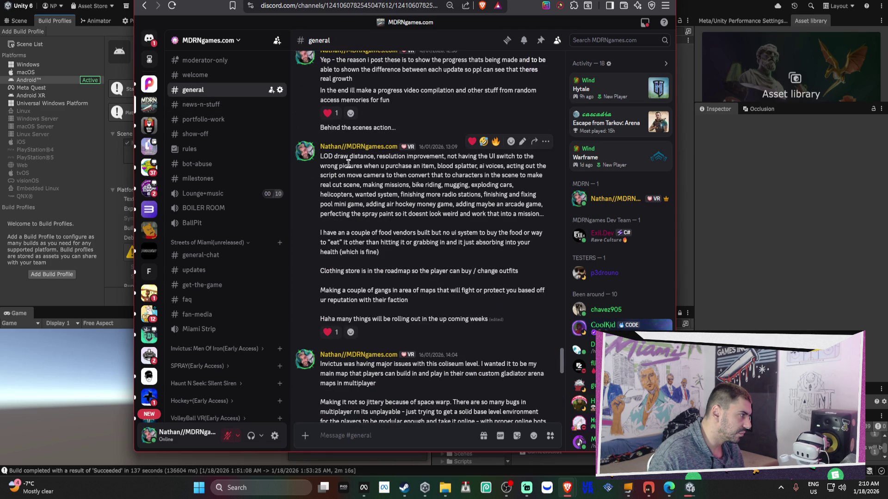
pyautogui.moveTo(325, 157)
pyautogui.mouseDown()
pyautogui.moveTo(481, 175)
pyautogui.moveTo(504, 204)
pyautogui.moveTo(509, 252)
pyautogui.mouseUp()
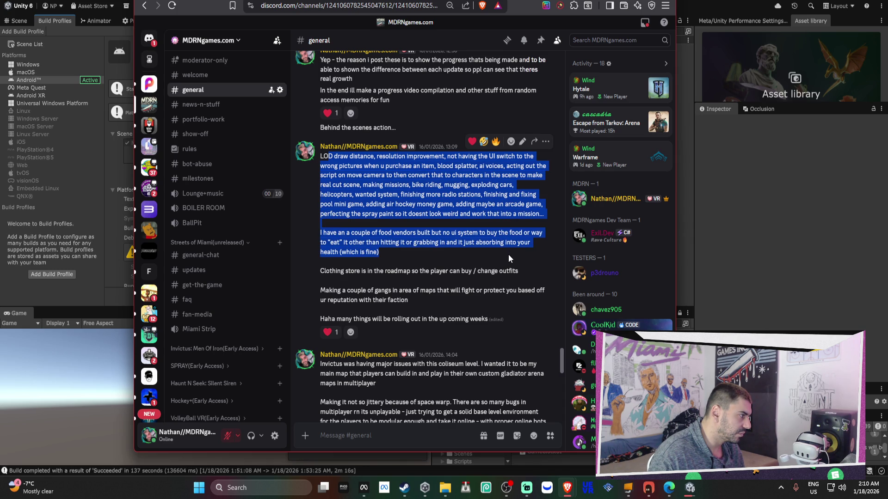
pyautogui.click(429, 268)
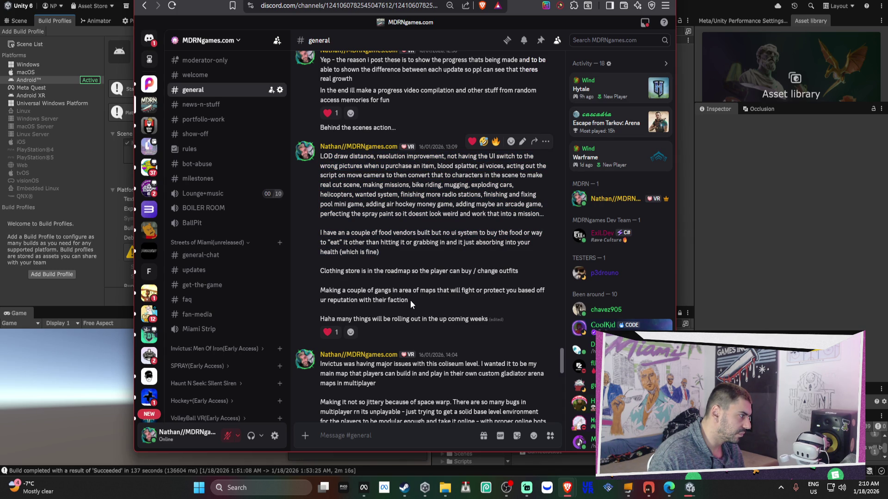
pyautogui.moveTo(409, 301)
pyautogui.mouseDown()
pyautogui.moveTo(321, 289)
pyautogui.moveTo(381, 271)
pyautogui.moveTo(324, 194)
pyautogui.moveTo(314, 156)
pyautogui.mouseUp()
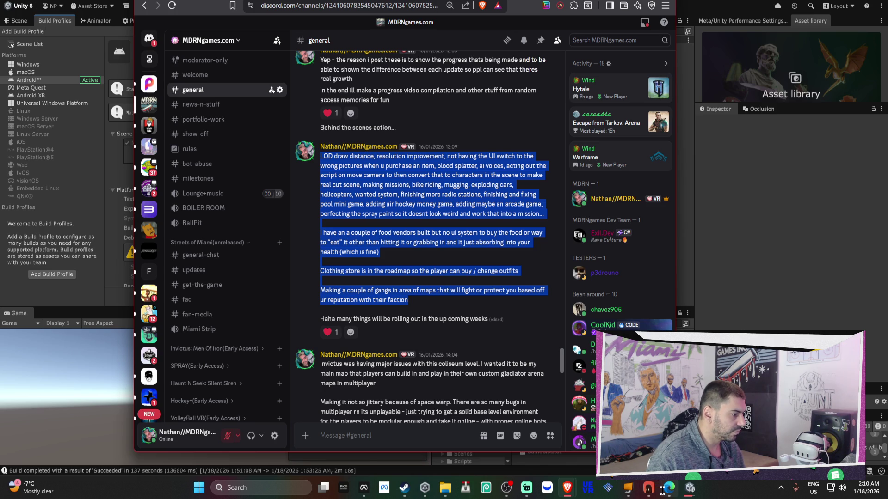
pyautogui.click(648, 488)
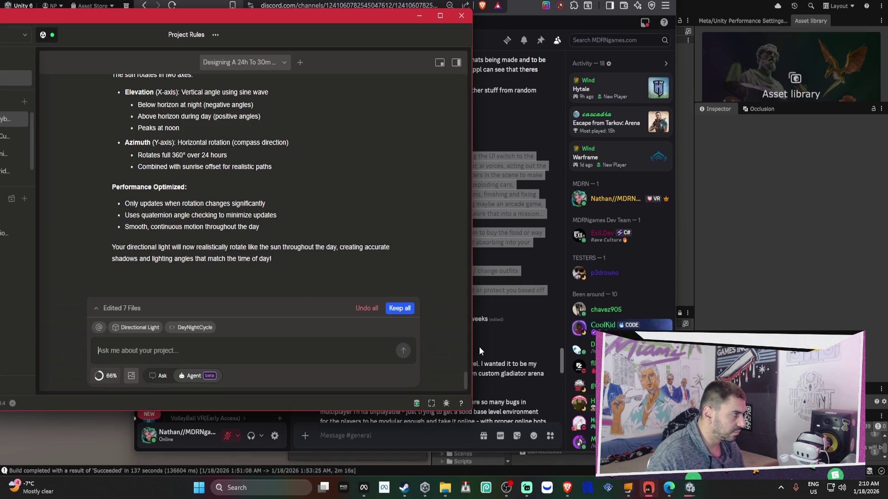
# Keep all seven of the assistant's file edits and minimize Discord and the AI chat.
pyautogui.click(403, 308)
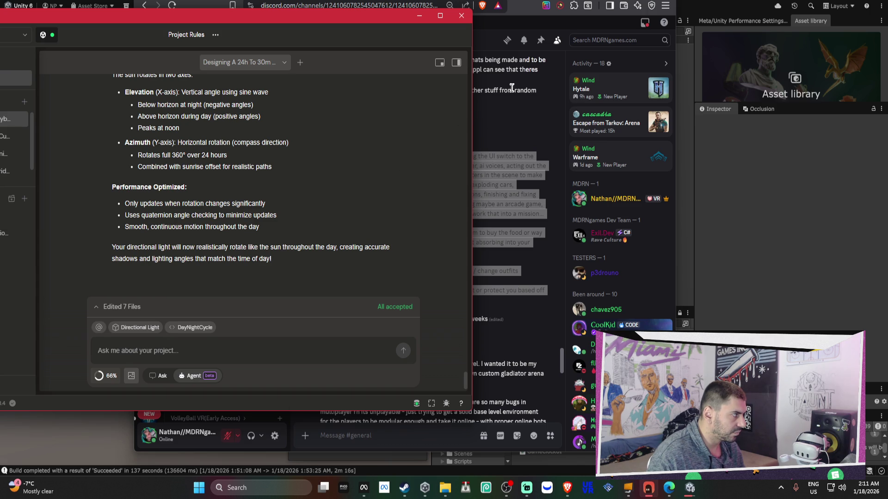
pyautogui.click(645, 3)
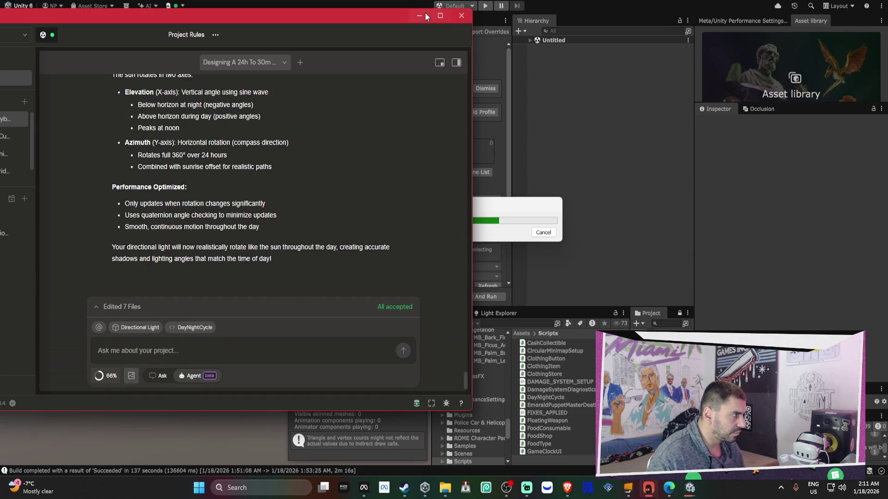
pyautogui.click(421, 16)
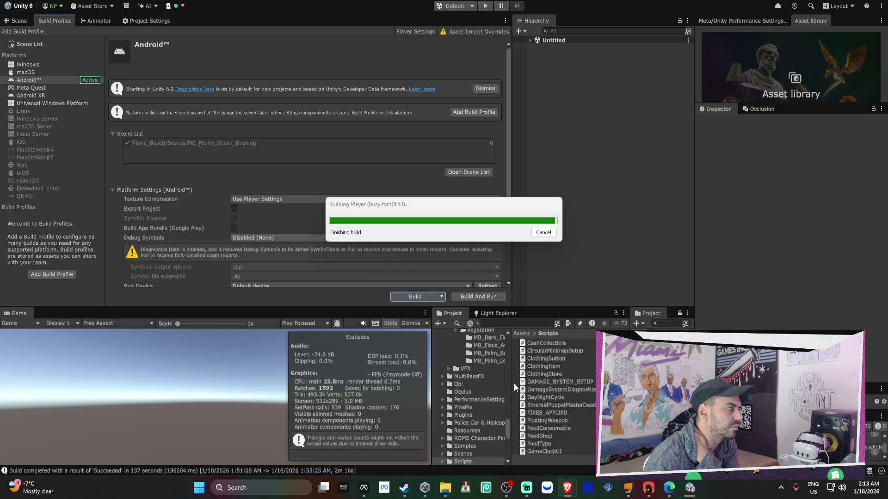
# Once the Android build finishes, show the new Streets of Miami APK on the Desktop.
pyautogui.moveTo(438, 491)
pyautogui.click(460, 420)
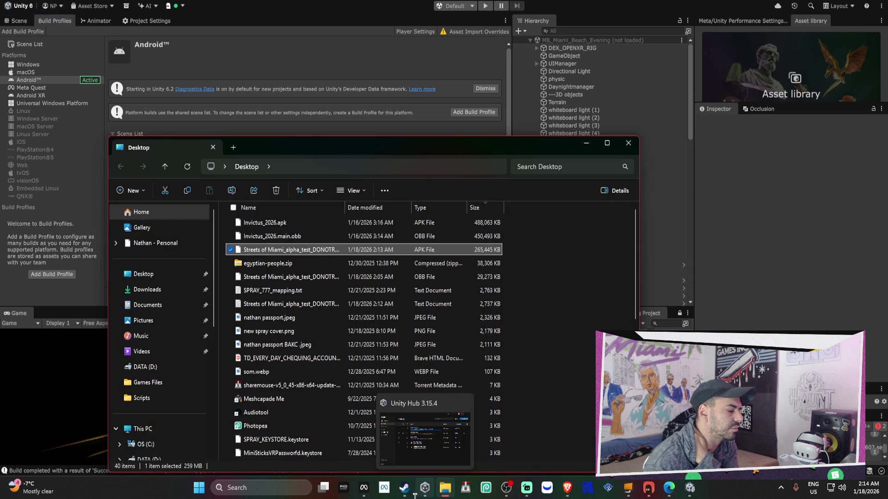
pyautogui.click(363, 487)
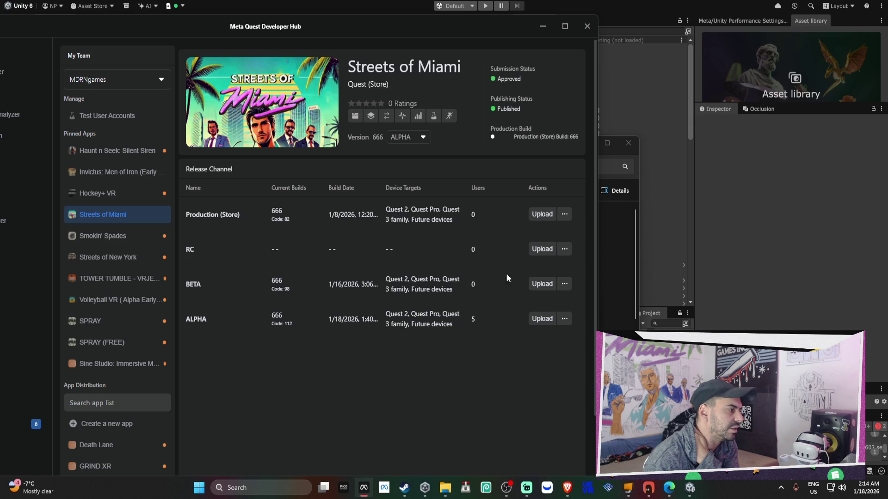
# Upload the new alpha APK to the Streets of Miami ALPHA channel, then go back to Unity.
pyautogui.click(542, 319)
pyautogui.click(352, 414)
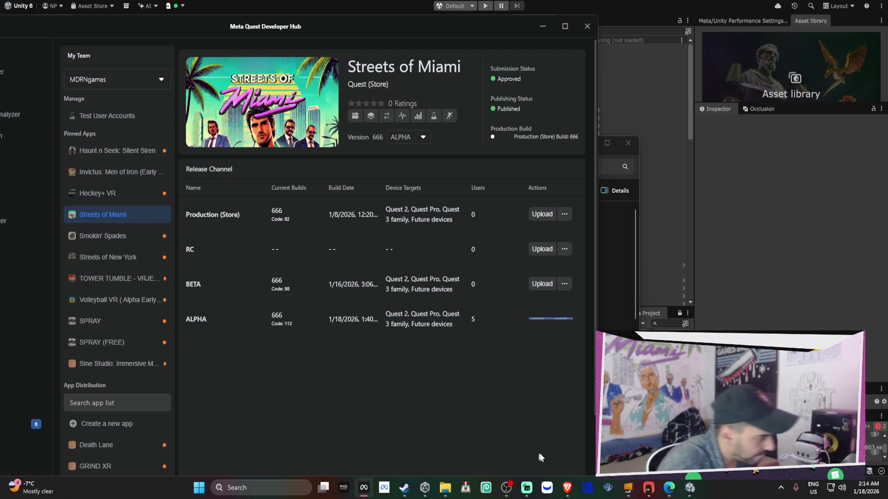
pyautogui.click(680, 494)
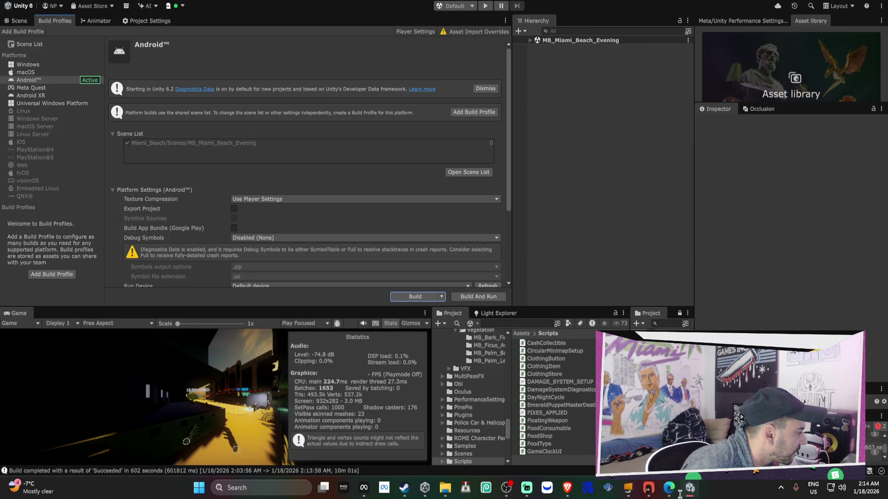
# Switch to the Scene view and fly the camera along the beach path toward the palm planter.
pyautogui.click(20, 21)
pyautogui.moveTo(419, 155); pyautogui.dragTo(343, 182)
pyautogui.moveTo(274, 176)
pyautogui.mouseDown()
pyautogui.moveTo(414, 183)
pyautogui.moveTo(411, 206)
pyautogui.moveTo(379, 231)
pyautogui.moveTo(317, 240)
pyautogui.moveTo(195, 195)
pyautogui.moveTo(307, 257)
pyautogui.mouseUp()
pyautogui.scroll(5, 498, 417)
pyautogui.scroll(10, 498, 418)
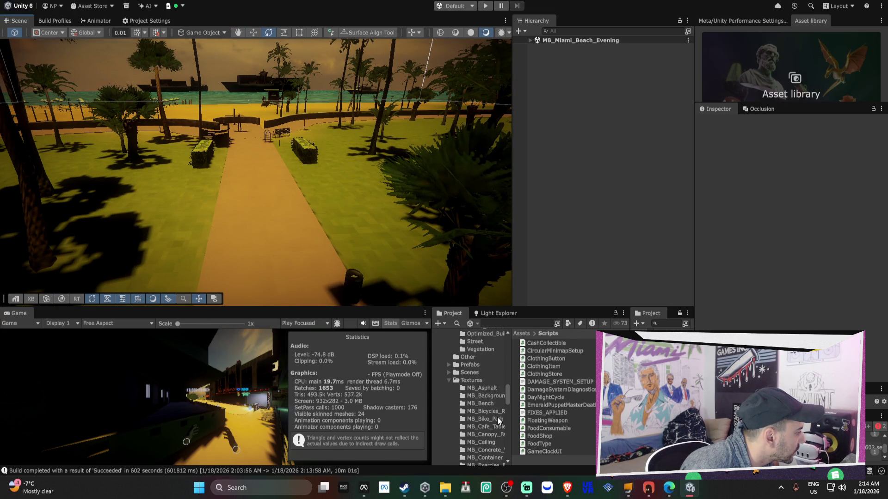
pyautogui.scroll(10, 440, 362)
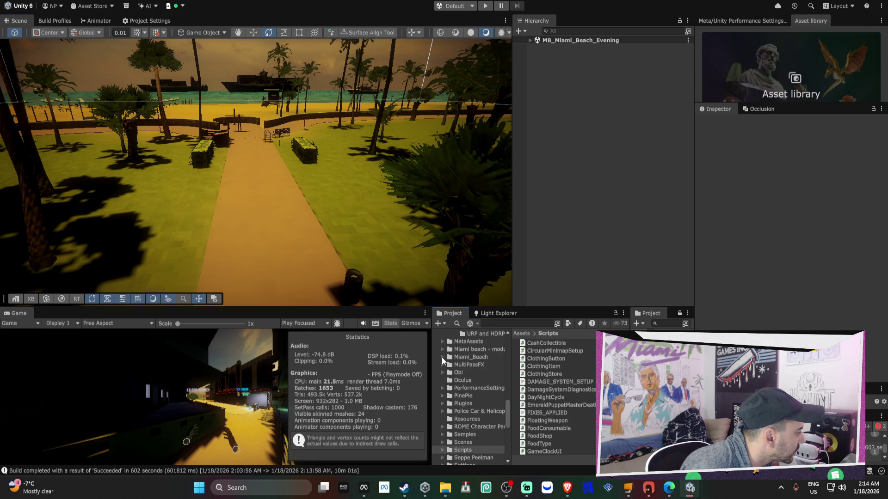
# Collapse the expanded Weapons, 1_IMPORTEDASSETS, VRMPAssets and Assets folders in the Project window.
pyautogui.scroll(5, 441, 398)
pyautogui.click(445, 365)
pyautogui.click(448, 365)
pyautogui.scroll(4, 448, 365)
pyautogui.click(441, 352)
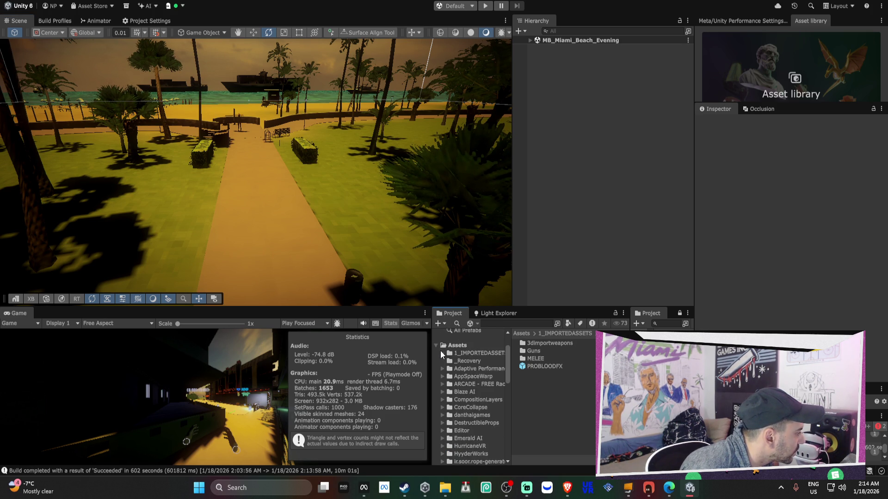
pyautogui.scroll(-5, 477, 382)
pyautogui.scroll(-4, 477, 378)
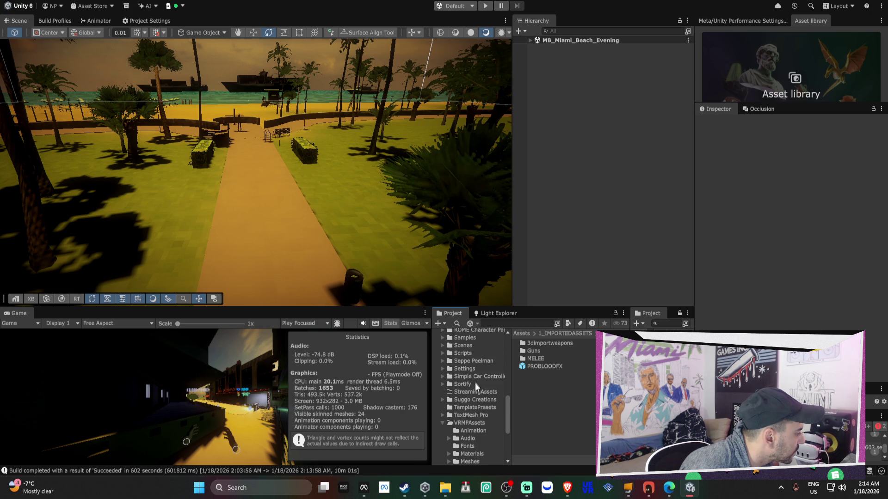
pyautogui.click(442, 423)
pyautogui.scroll(10, 442, 423)
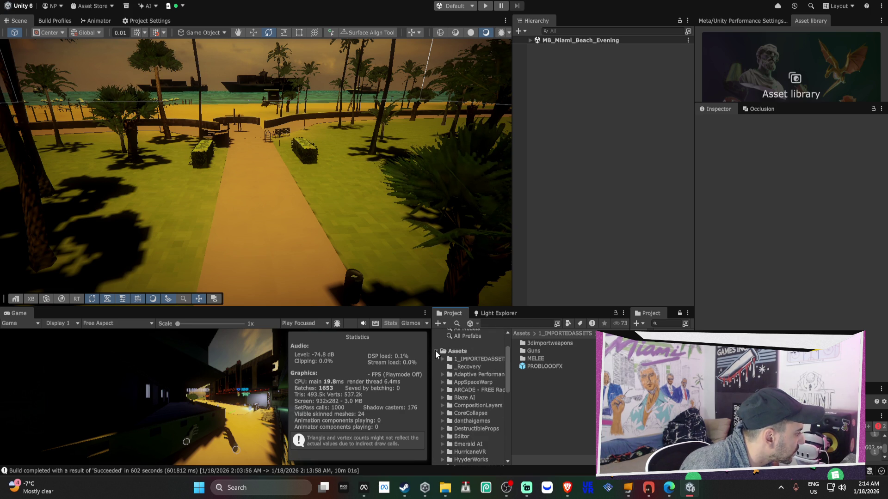
pyautogui.click(435, 350)
# Re-expand Assets and open the Emerald AI folder to list its contents.
pyautogui.click(435, 386)
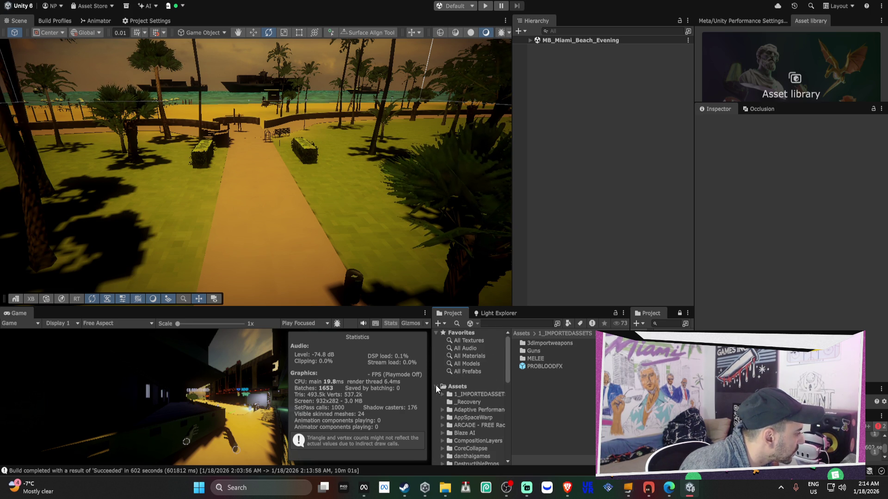
pyautogui.scroll(-5, 438, 389)
pyautogui.scroll(2, 455, 392)
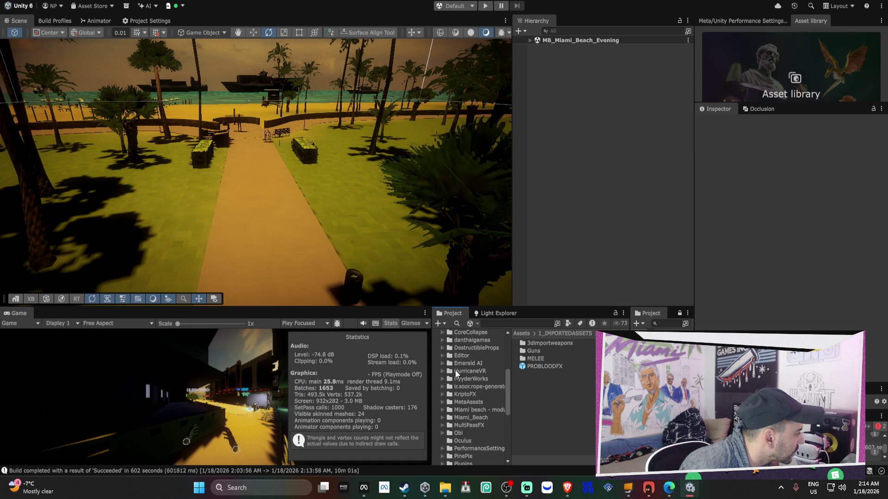
pyautogui.click(442, 364)
pyautogui.click(466, 364)
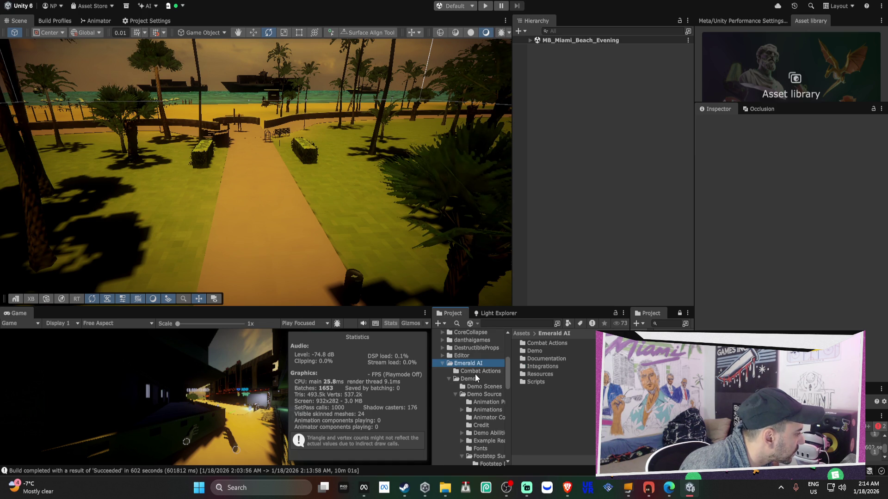
# Expand Emerald AI's Demo folder and browse the Demo Source folder.
pyautogui.click(473, 377)
pyautogui.click(469, 394)
pyautogui.scroll(-4, 501, 405)
pyautogui.scroll(-2, 500, 401)
pyautogui.moveTo(509, 398); pyautogui.dragTo(543, 400)
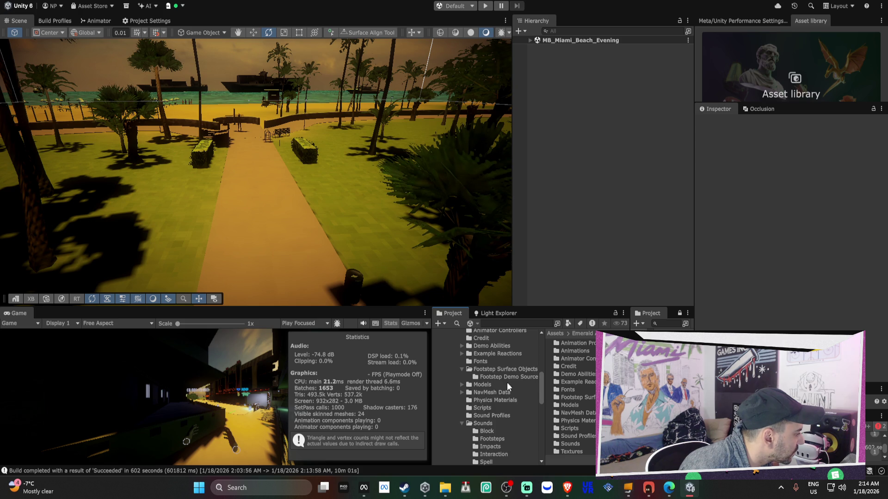
pyautogui.scroll(4, 471, 379)
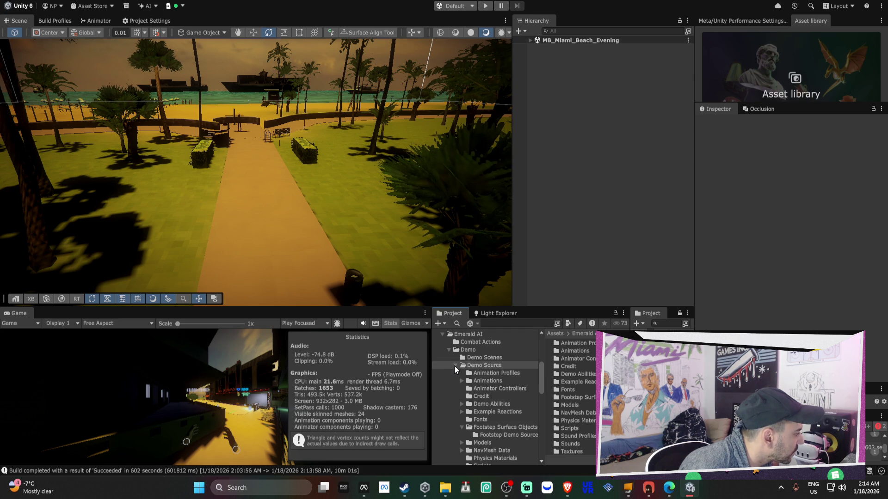
pyautogui.click(455, 365)
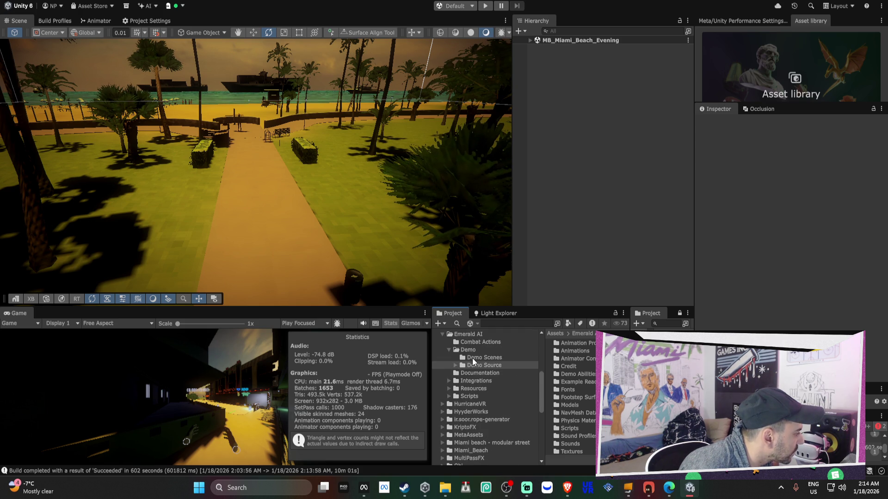
# List Demo Scenes with readable file names and open the Shooter AI Demo scene.
pyautogui.click(473, 358)
pyautogui.moveTo(630, 377); pyautogui.dragTo(648, 377)
pyautogui.moveTo(544, 368); pyautogui.dragTo(516, 359)
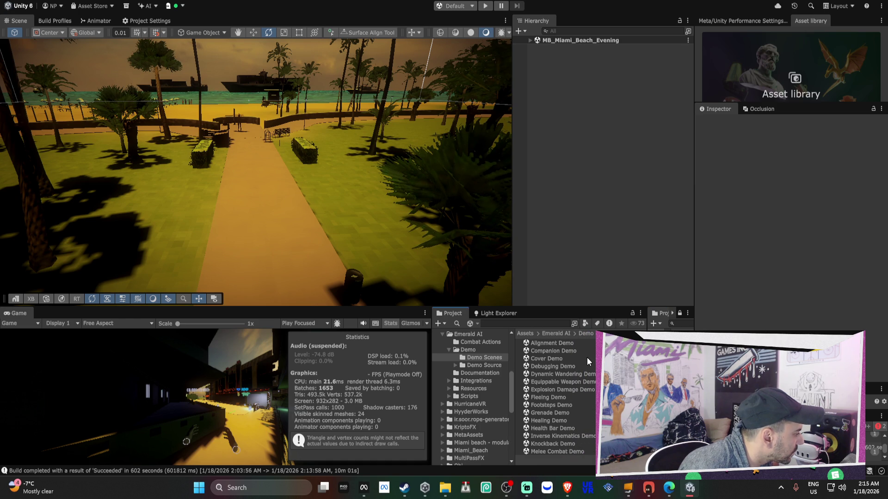
pyautogui.click(572, 377)
pyautogui.scroll(-3, 575, 383)
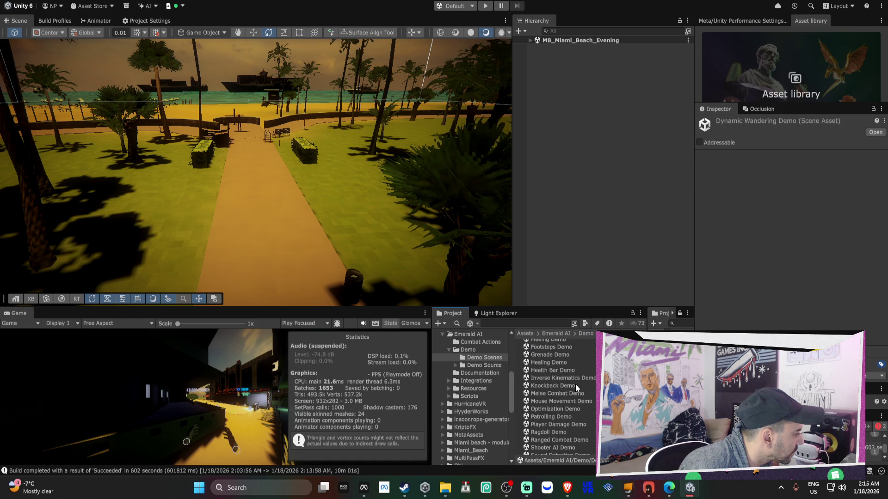
pyautogui.click(562, 421)
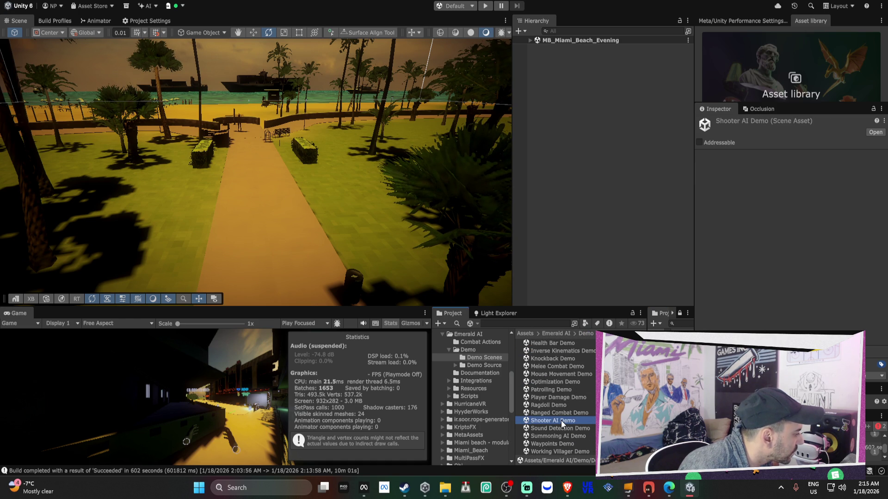
pyautogui.doubleClick(561, 420)
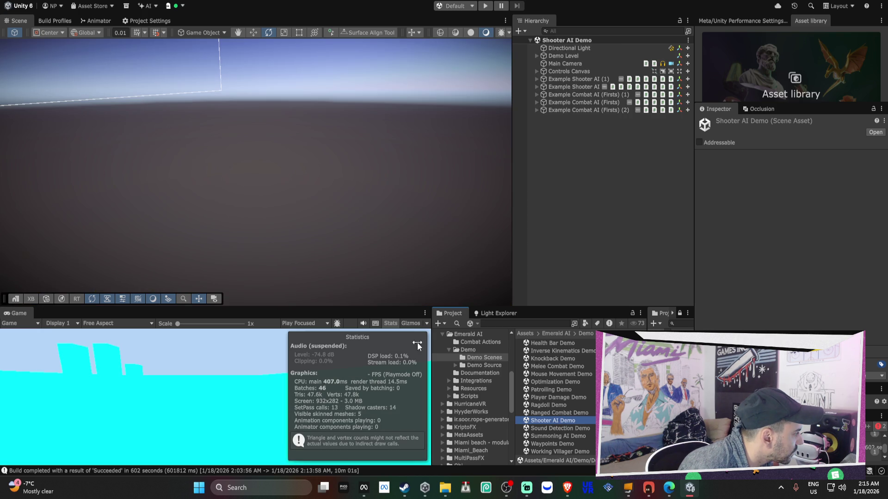
# Frame Example Shooter AI (1) in the Scene view and enter Play mode.
pyautogui.doubleClick(584, 79)
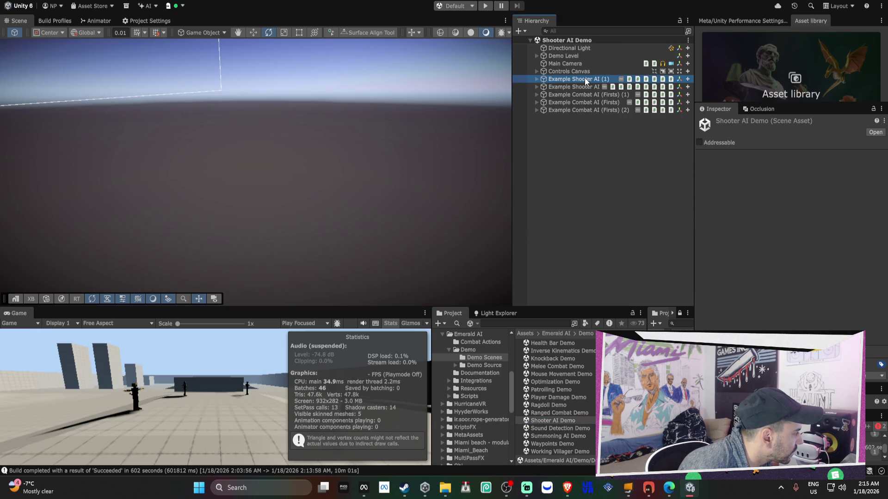
pyautogui.click(485, 5)
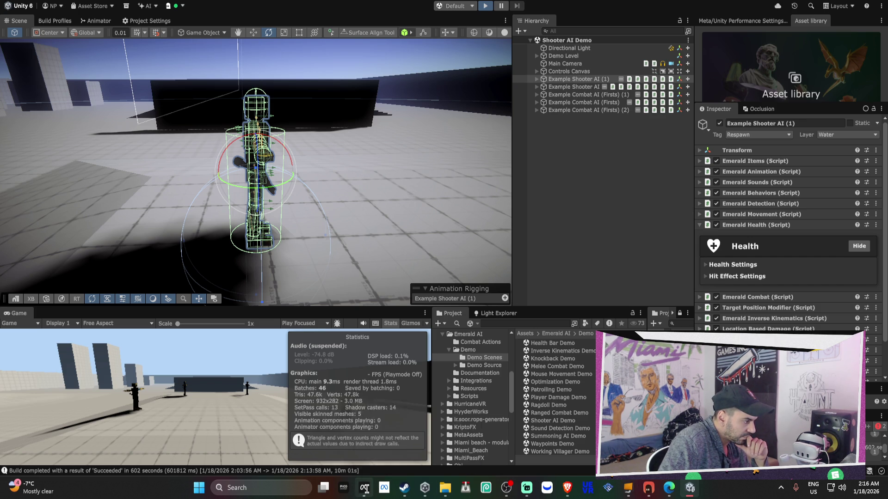
# Fly around the playing demo in the Scene view and re-frame Example Shooter AI (1).
pyautogui.moveTo(365, 489)
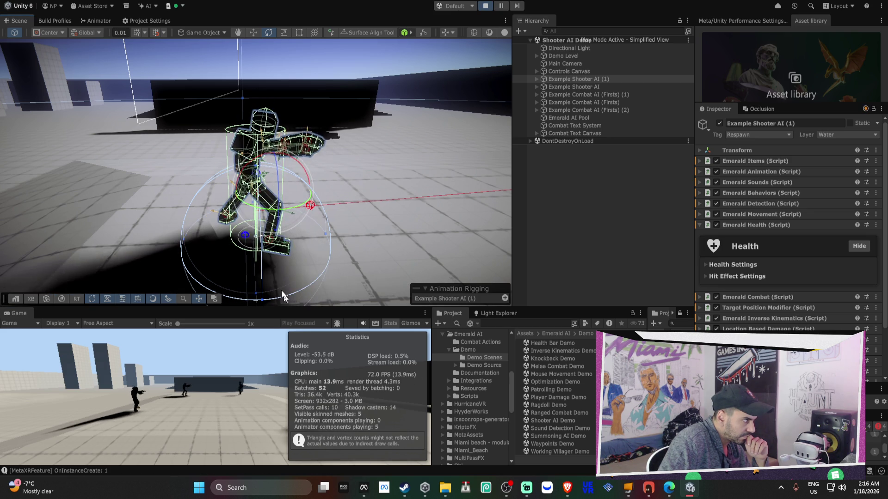
pyautogui.rightClick(343, 185)
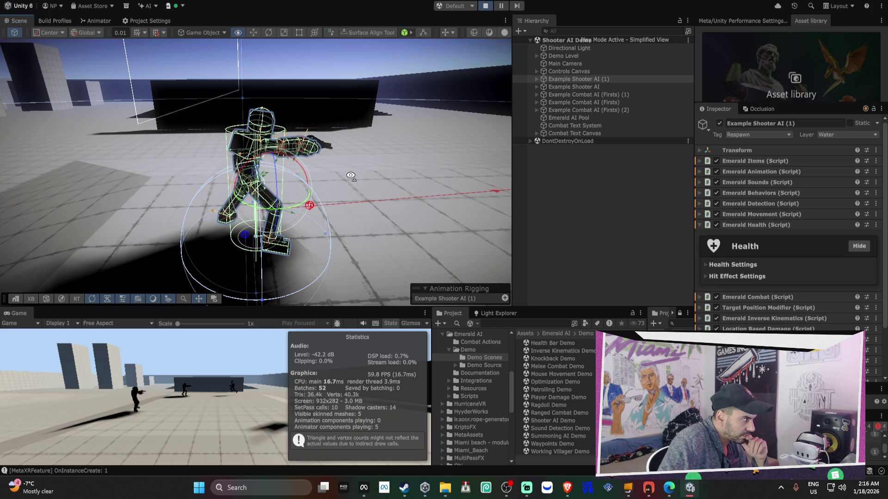
pyautogui.moveTo(350, 176); pyautogui.dragTo(350, 180)
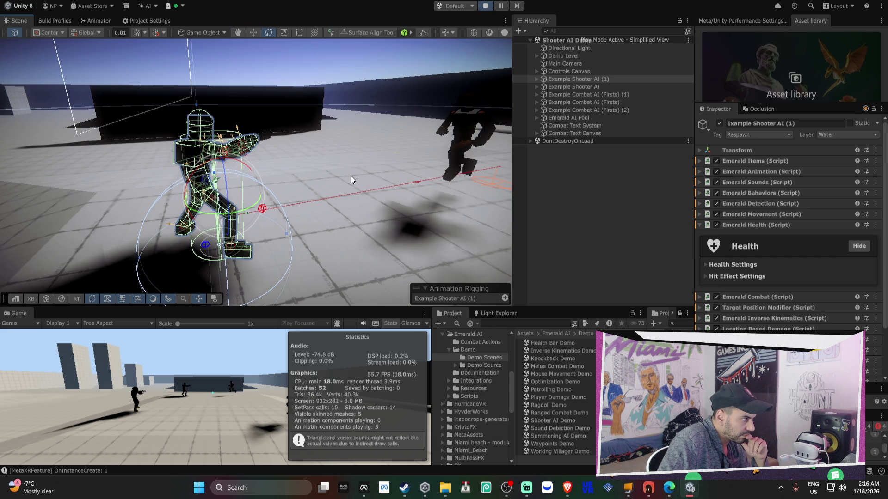
pyautogui.moveTo(352, 179); pyautogui.dragTo(458, 162)
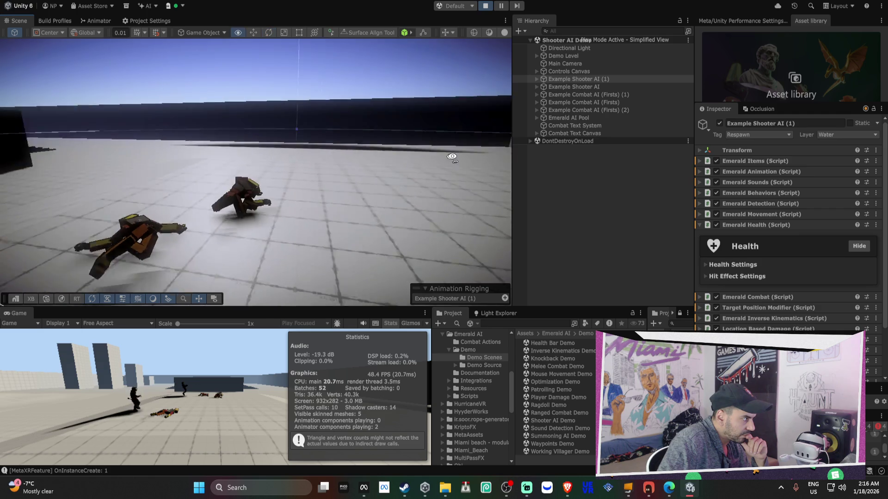
pyautogui.press('f')
pyautogui.moveTo(242, 177)
pyautogui.mouseDown()
pyautogui.moveTo(477, 155)
pyautogui.moveTo(413, 172)
pyautogui.mouseUp()
# Select the other Example Shooter AI and expand its Emerald Animation settings.
pyautogui.click(413, 172)
pyautogui.moveTo(362, 165)
pyautogui.mouseDown()
pyautogui.moveTo(427, 184)
pyautogui.moveTo(526, 171)
pyautogui.mouseUp()
pyautogui.moveTo(706, 173)
pyautogui.mouseDown()
pyautogui.moveTo(815, 172)
pyautogui.moveTo(37, 169)
pyautogui.mouseUp()
pyautogui.moveTo(137, 190); pyautogui.dragTo(284, 205)
pyautogui.click(738, 172)
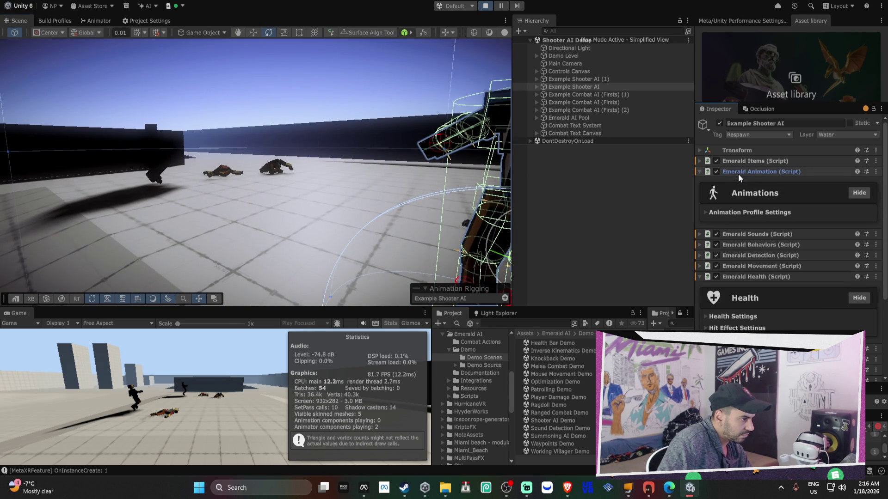
# Expand the Animation Profile settings and preview the AI's clips in the Animation Viewer.
pyautogui.click(733, 213)
pyautogui.scroll(-3, 730, 208)
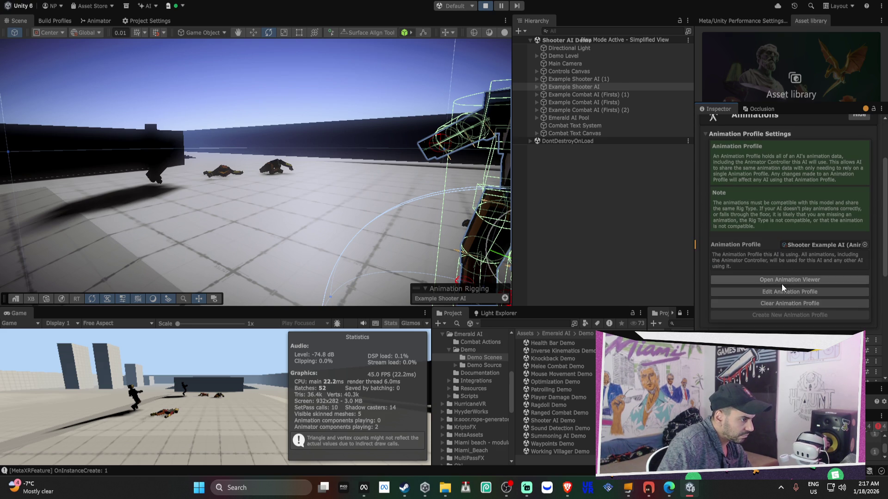
pyautogui.click(781, 283)
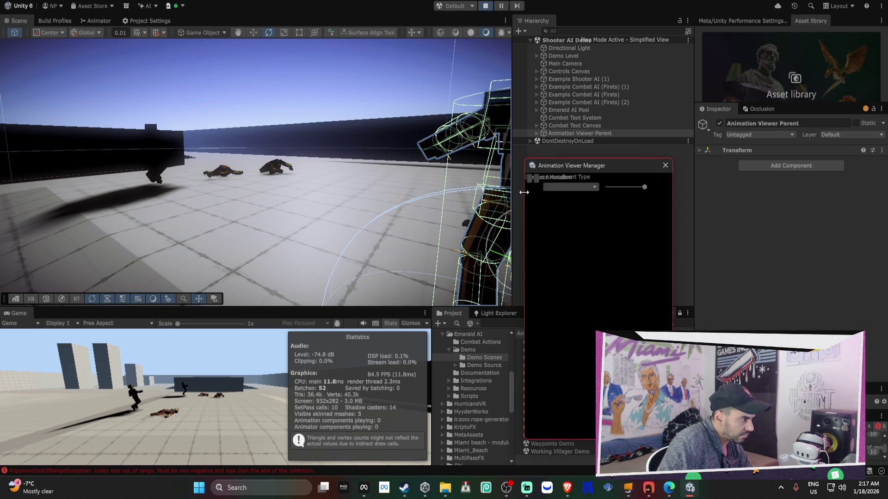
pyautogui.moveTo(525, 196); pyautogui.dragTo(342, 195)
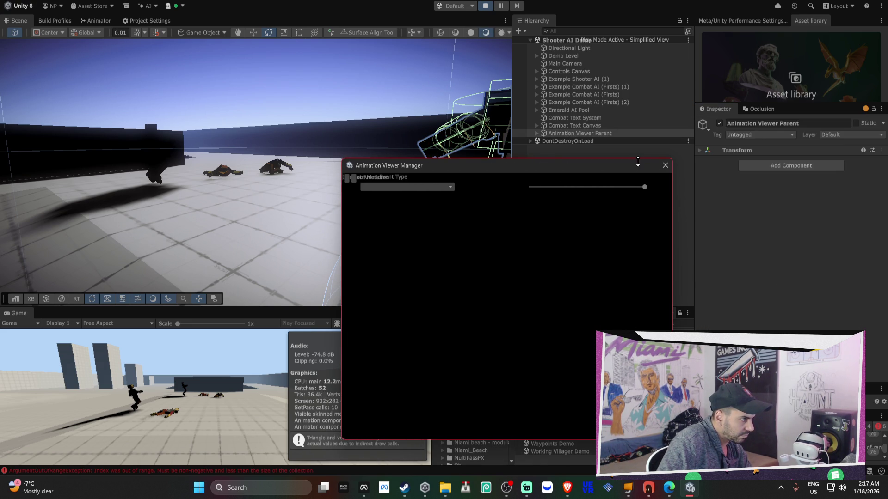
pyautogui.click(665, 166)
# Select the Example Shooter AI, recheck its Animation Viewer, then show the Animator's Movement blend tree.
pyautogui.moveTo(417, 171)
pyautogui.mouseDown()
pyautogui.moveTo(359, 174)
pyautogui.moveTo(446, 169)
pyautogui.moveTo(300, 155)
pyautogui.mouseUp()
pyautogui.click(292, 154)
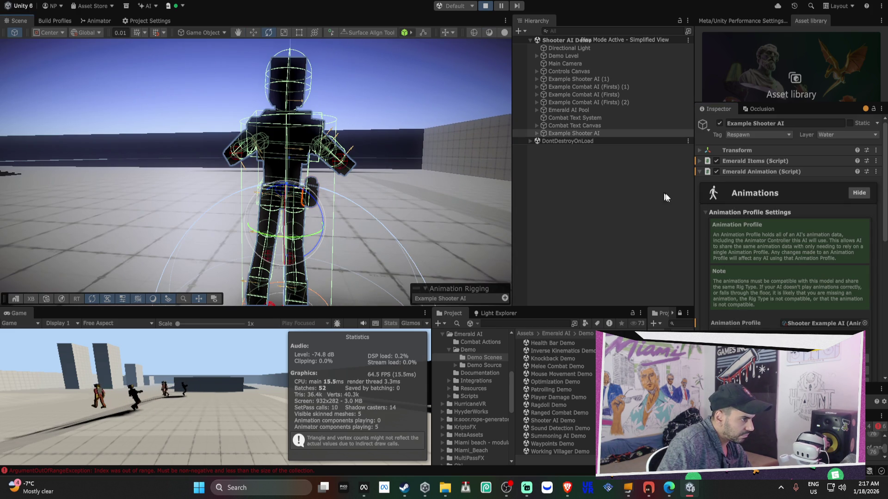
pyautogui.scroll(-3, 758, 215)
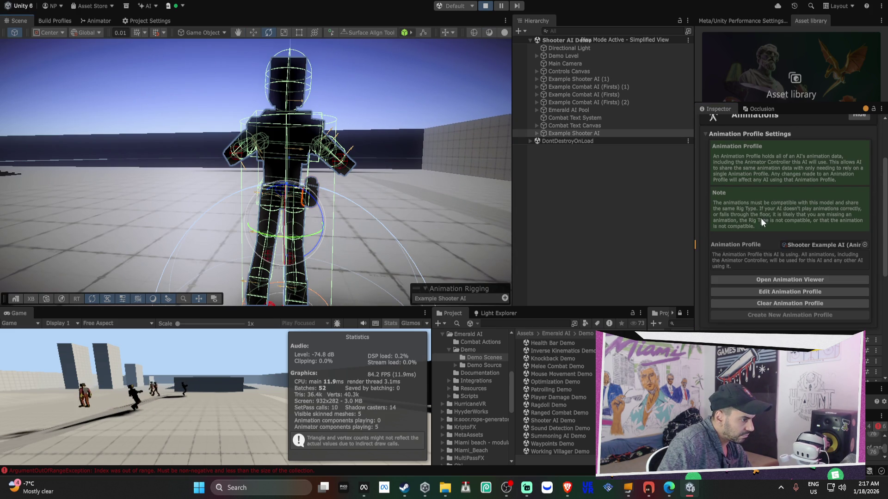
pyautogui.click(789, 280)
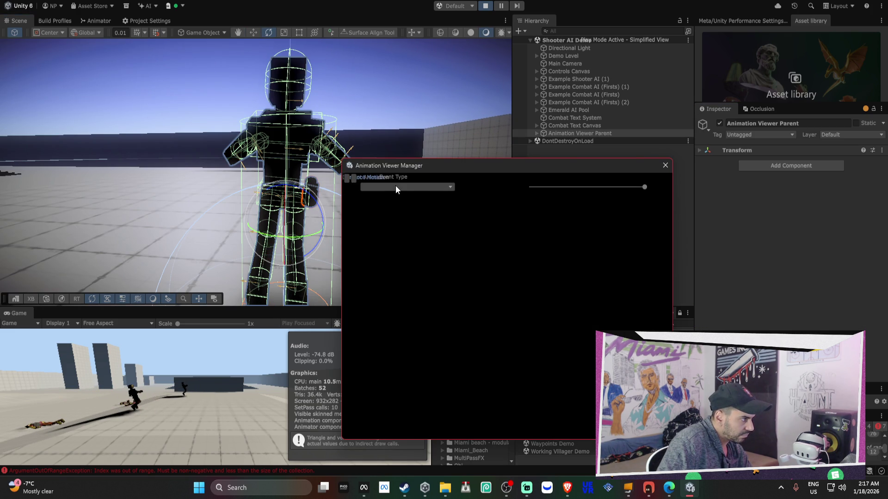
pyautogui.moveTo(341, 186)
pyautogui.mouseDown()
pyautogui.moveTo(99, 187)
pyautogui.moveTo(143, 186)
pyautogui.mouseUp()
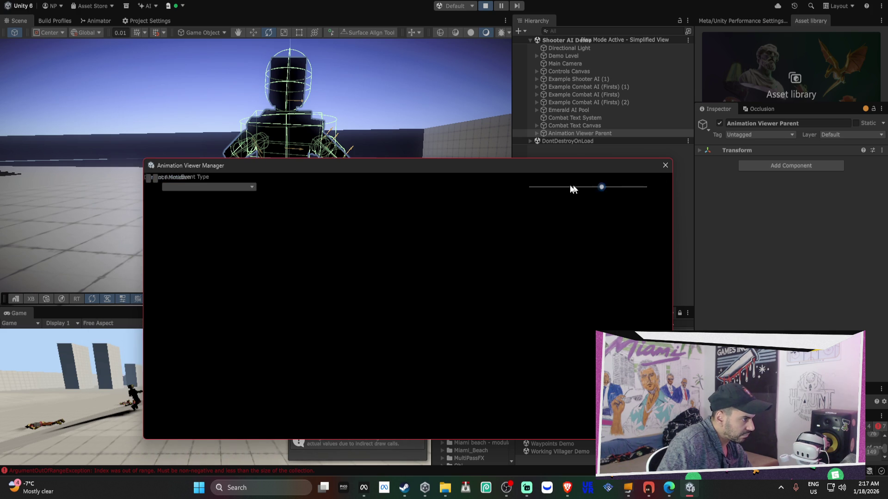
pyautogui.click(665, 165)
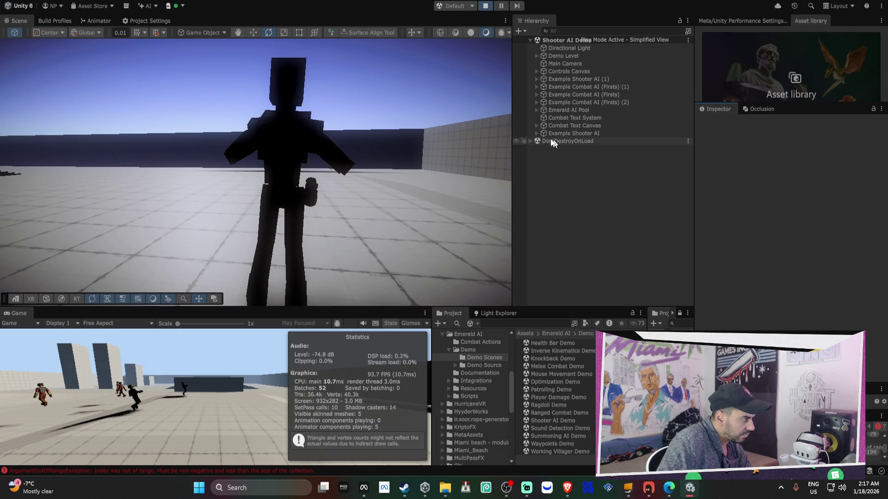
pyautogui.click(103, 21)
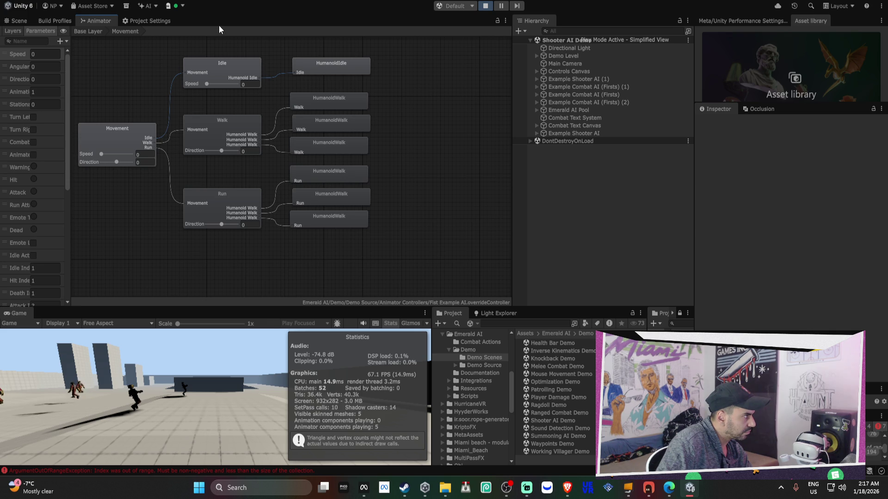
# Dock the Animator graph below the Scene view and inspect the Idle 1 and Idle 2 states.
pyautogui.moveTo(93, 21)
pyautogui.mouseDown()
pyautogui.moveTo(159, 251)
pyautogui.moveTo(152, 280)
pyautogui.mouseUp()
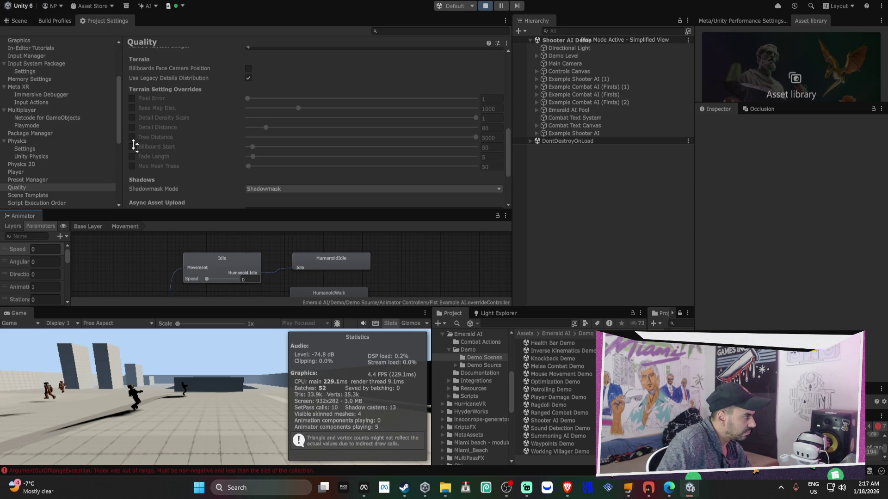
pyautogui.click(19, 21)
pyautogui.click(276, 105)
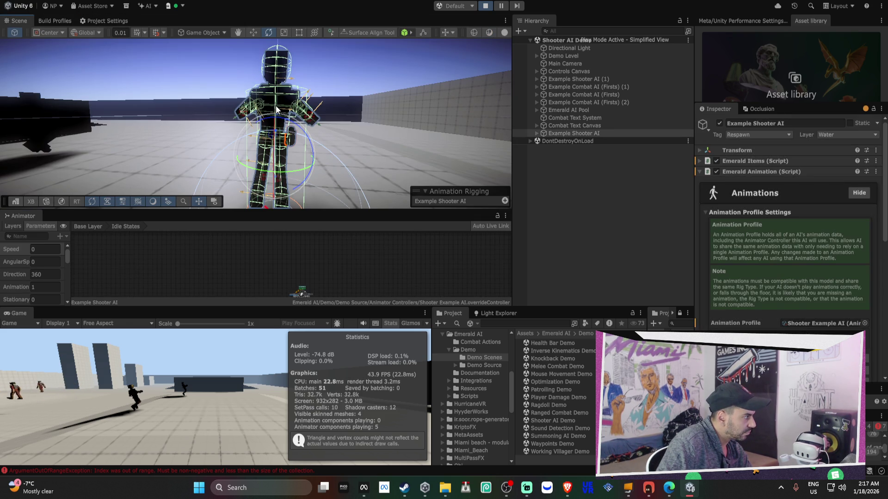
pyautogui.moveTo(306, 211); pyautogui.dragTo(304, 97)
pyautogui.scroll(5, 302, 174)
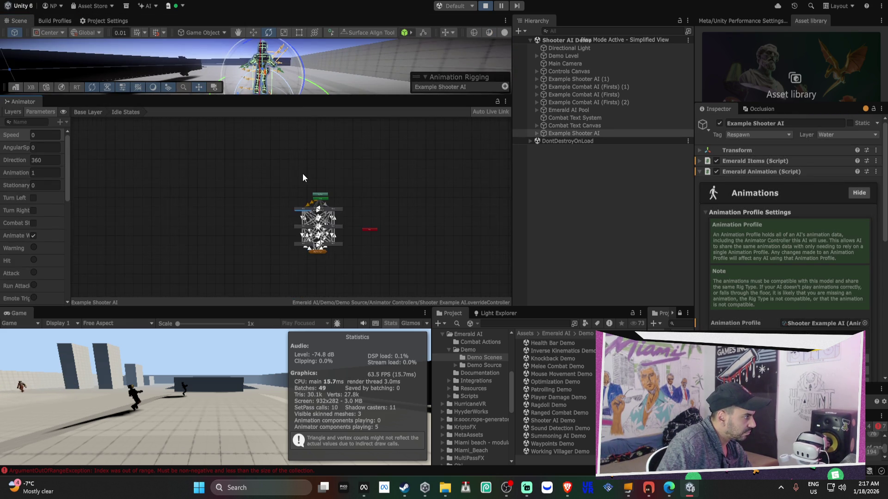
pyautogui.scroll(3, 331, 204)
pyautogui.click(258, 262)
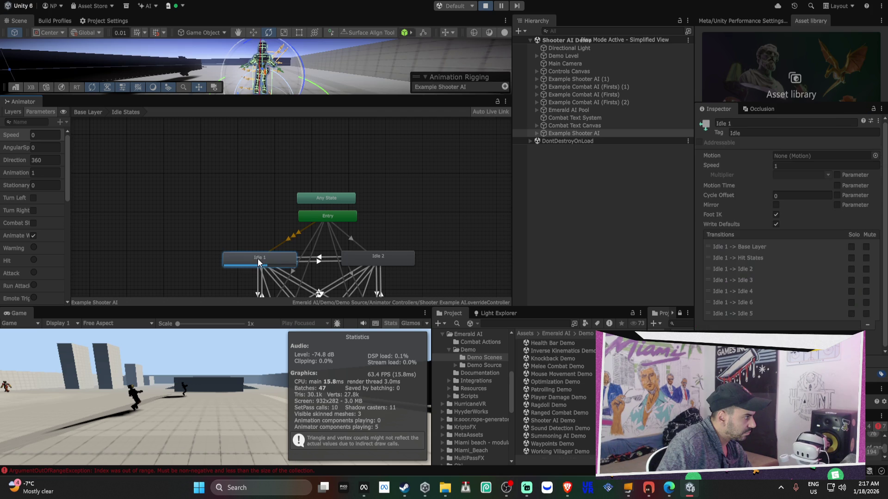
pyautogui.click(384, 255)
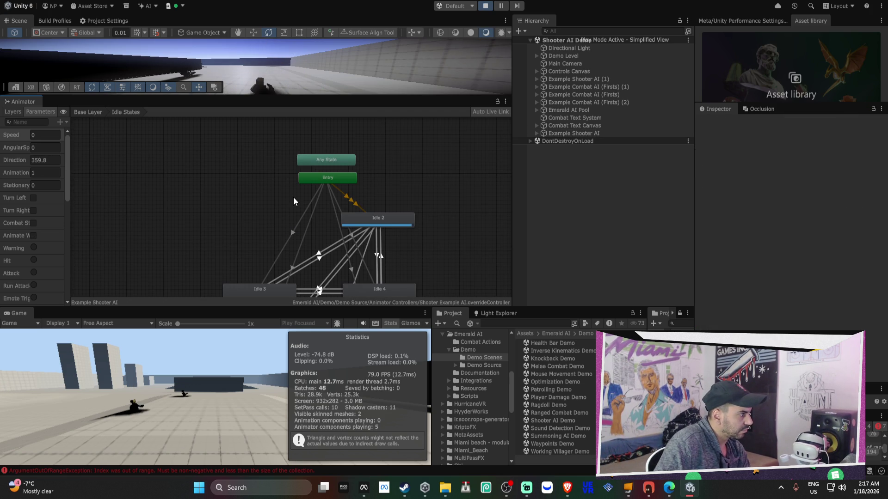
# Select Example Shooter AI (1) and show its Idle 1 state's settings.
pyautogui.moveTo(302, 56)
pyautogui.mouseDown()
pyautogui.moveTo(263, 98)
pyautogui.moveTo(229, 69)
pyautogui.moveTo(885, 68)
pyautogui.mouseUp()
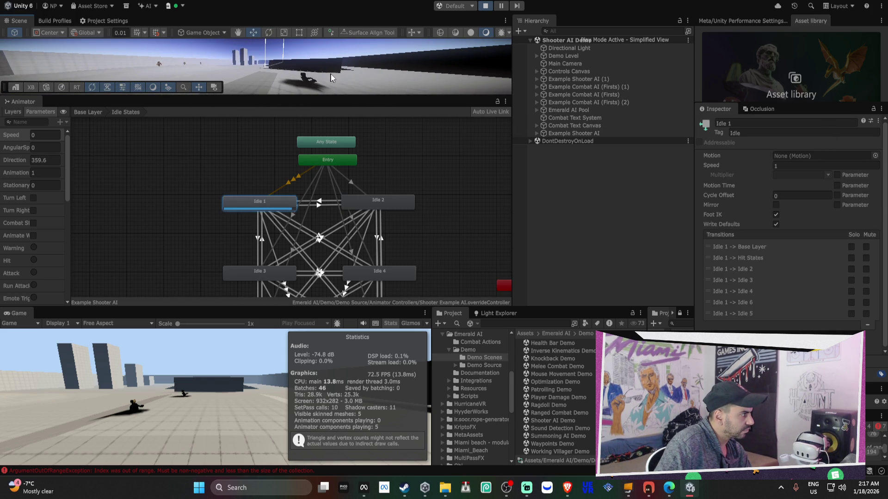
pyautogui.click(315, 75)
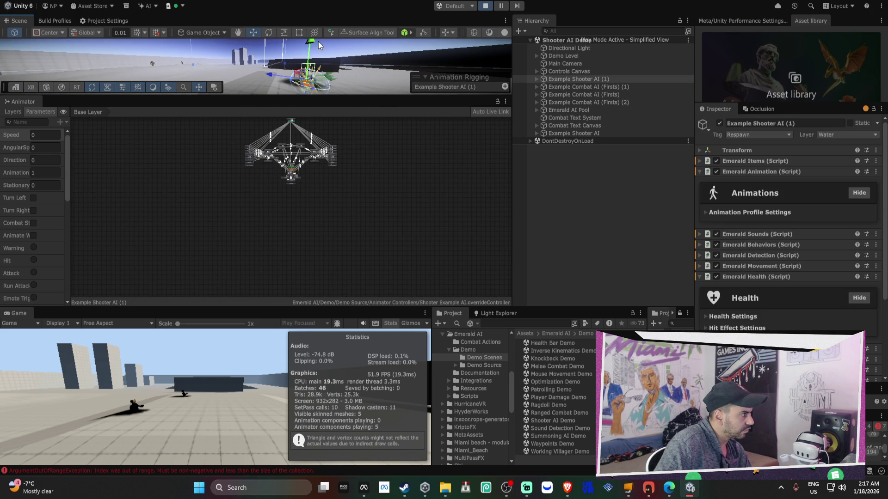
pyautogui.moveTo(332, 57)
pyautogui.mouseDown()
pyautogui.moveTo(364, 63)
pyautogui.moveTo(404, 90)
pyautogui.mouseUp()
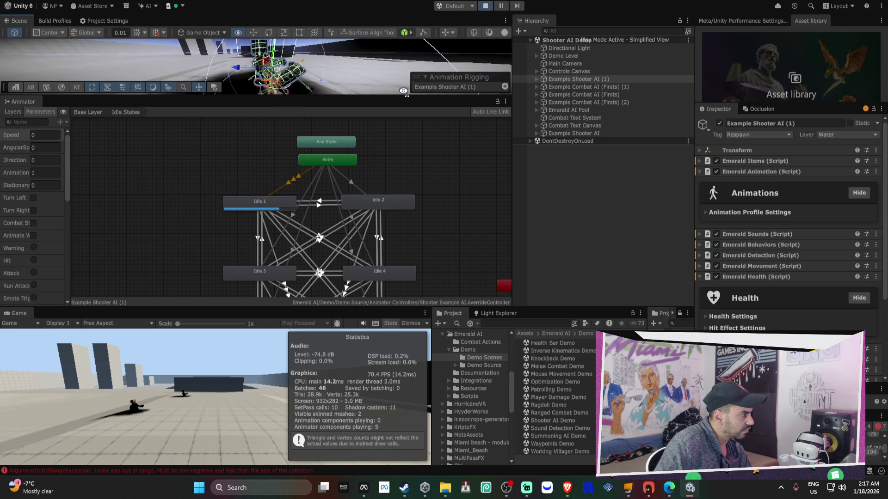
pyautogui.click(272, 206)
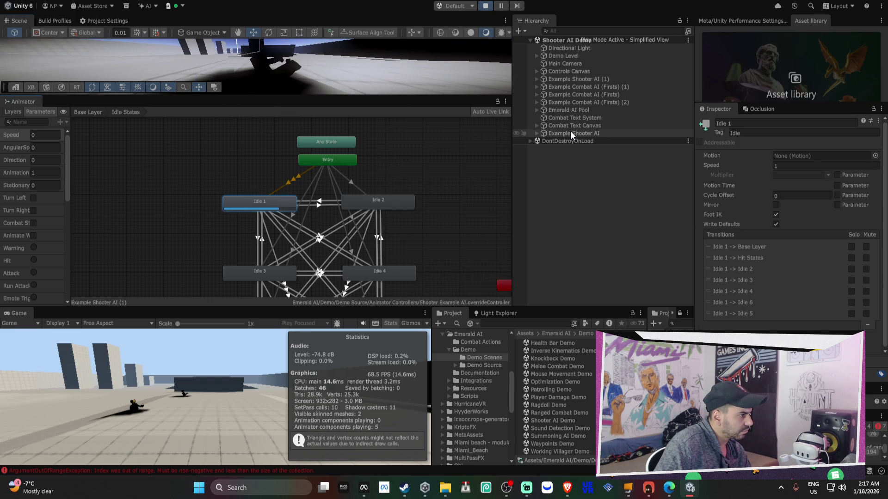
# Assign the HumanoidIdle clip as Idle 1's motion and exit play mode.
pyautogui.click(876, 156)
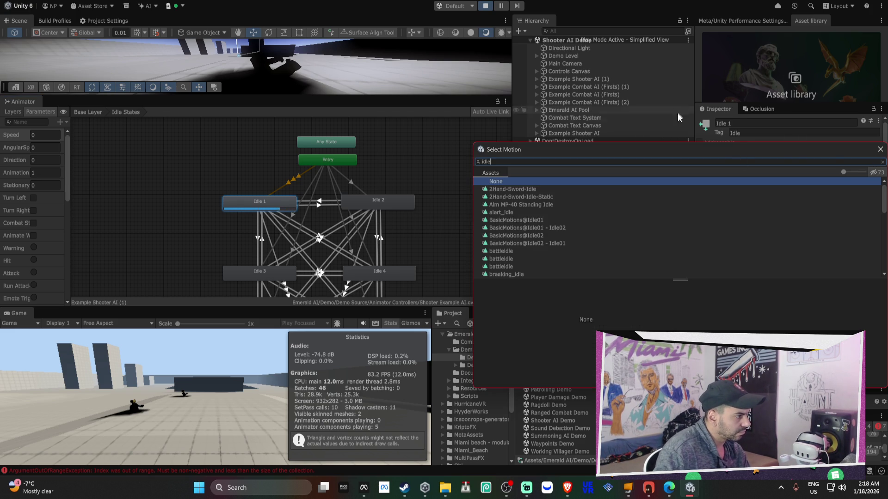
pyautogui.scroll(-2, 636, 231)
pyautogui.scroll(-1, 597, 243)
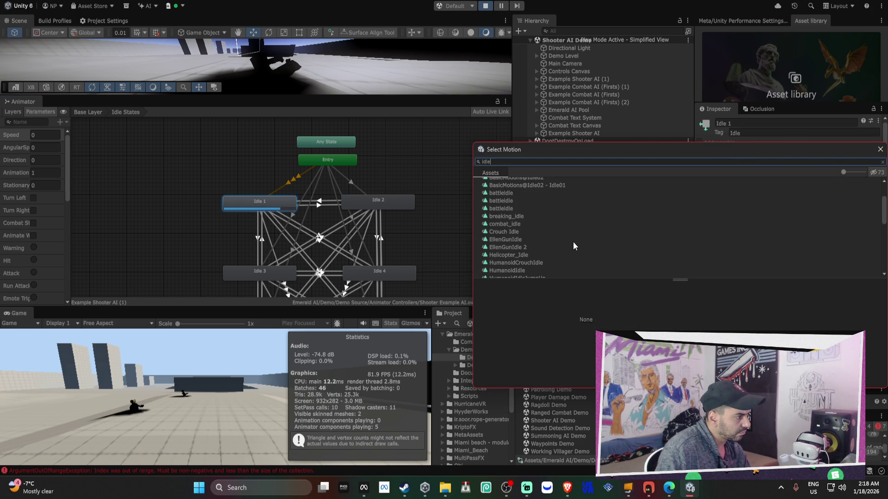
pyautogui.click(531, 269)
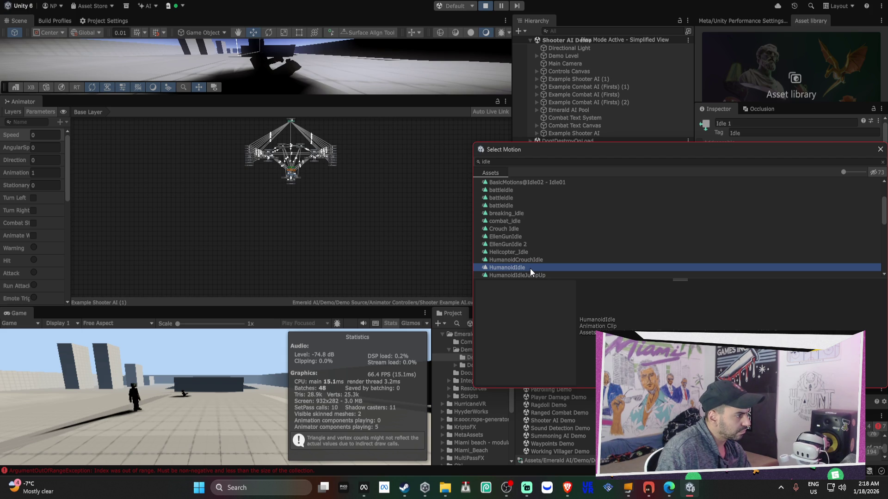
pyautogui.doubleClick(530, 268)
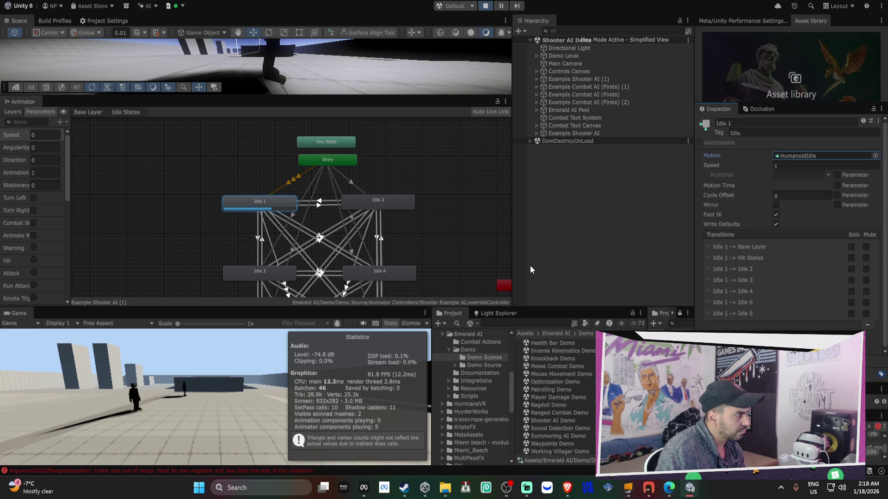
pyautogui.moveTo(278, 56)
pyautogui.mouseDown()
pyautogui.moveTo(314, 44)
pyautogui.moveTo(211, 60)
pyautogui.moveTo(200, 82)
pyautogui.moveTo(317, 82)
pyautogui.moveTo(394, 116)
pyautogui.mouseUp()
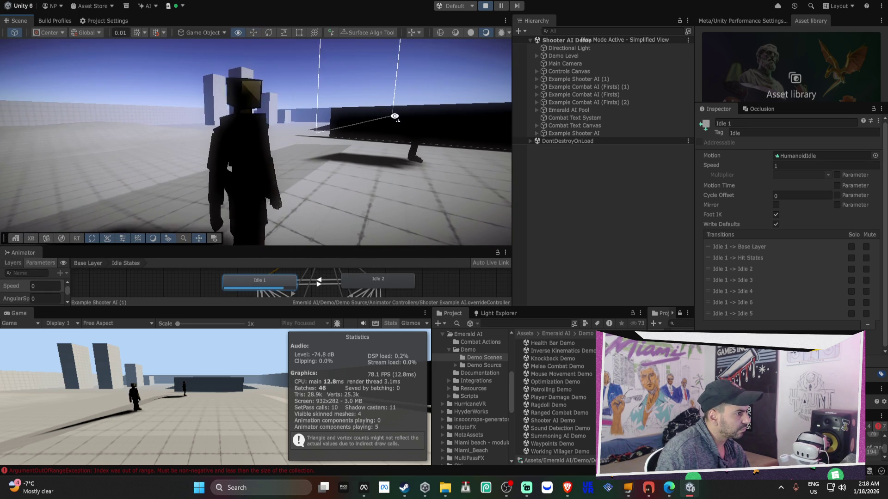
pyautogui.click(485, 5)
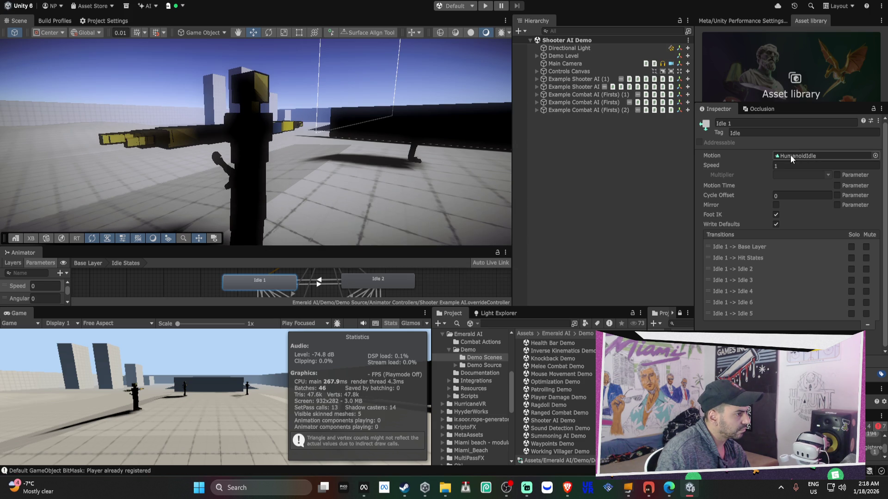
# Swing the Scene view over the level and play the Shooter AI demo to watch the fight.
pyautogui.moveTo(481, 148); pyautogui.dragTo(546, 147)
pyautogui.moveTo(416, 129)
pyautogui.mouseDown()
pyautogui.moveTo(232, 134)
pyautogui.moveTo(180, 119)
pyautogui.mouseUp()
pyautogui.click(488, 6)
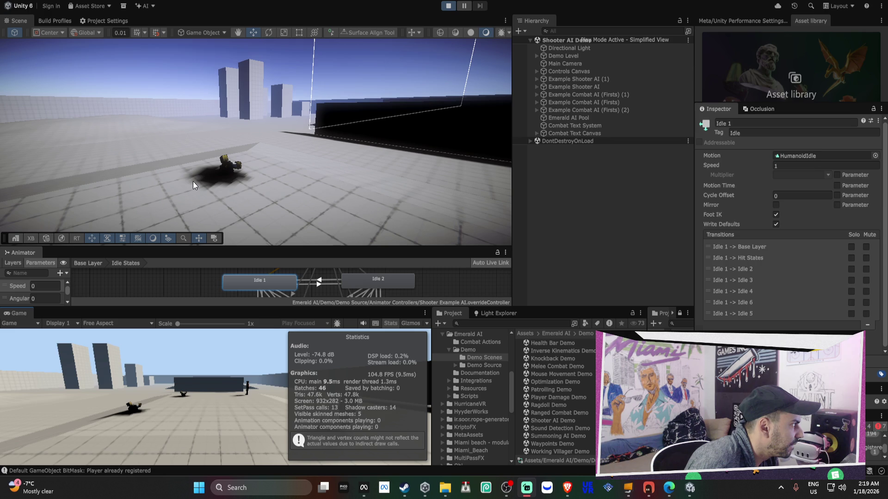
pyautogui.click(192, 182)
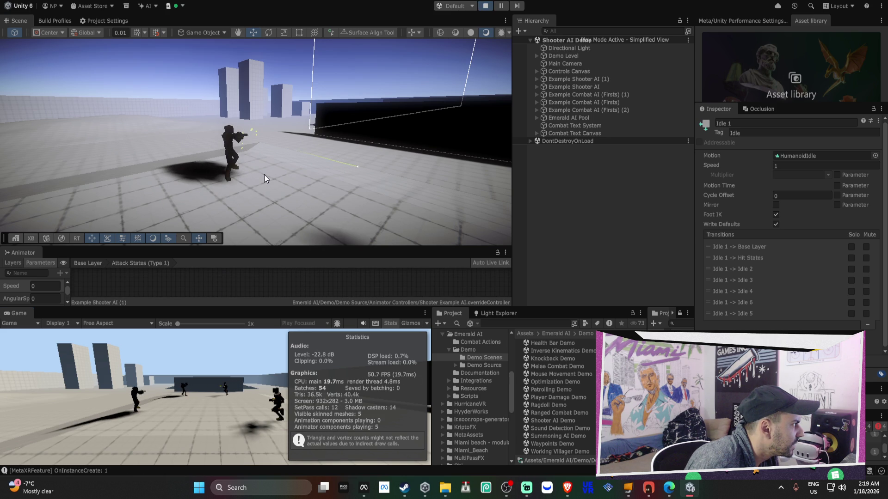
pyautogui.moveTo(279, 182); pyautogui.dragTo(279, 202)
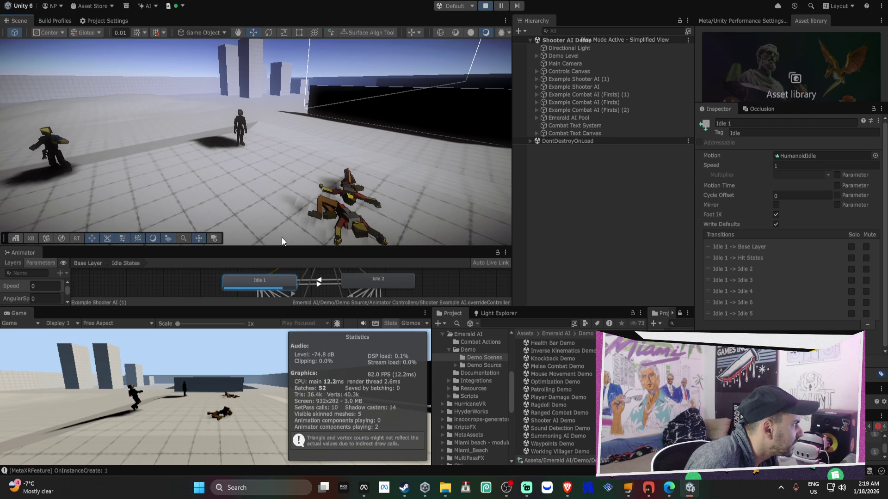
# Search 'idle' in Idle 2's motion picker and assign the Idle2 clip.
pyautogui.click(368, 290)
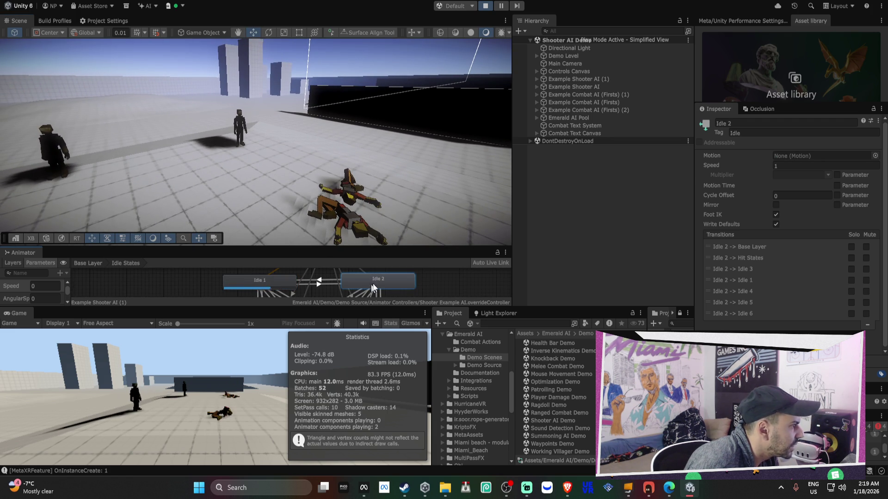
pyautogui.click(875, 156)
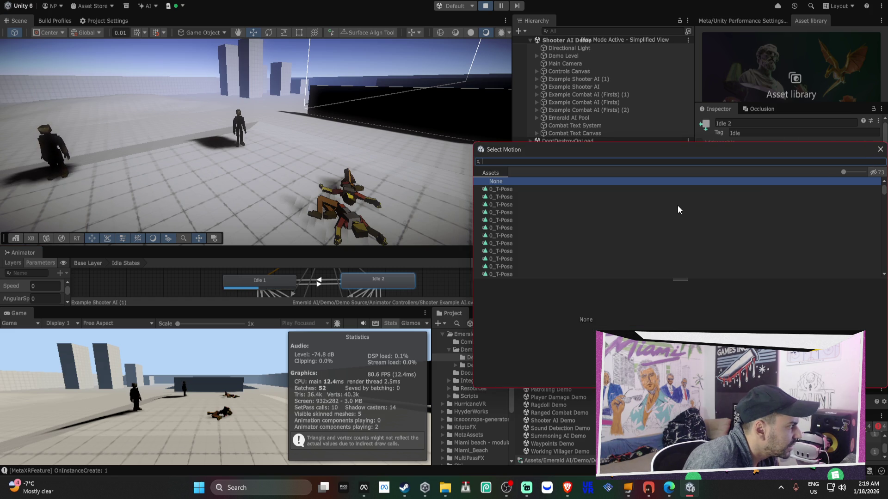
pyautogui.write('idle')
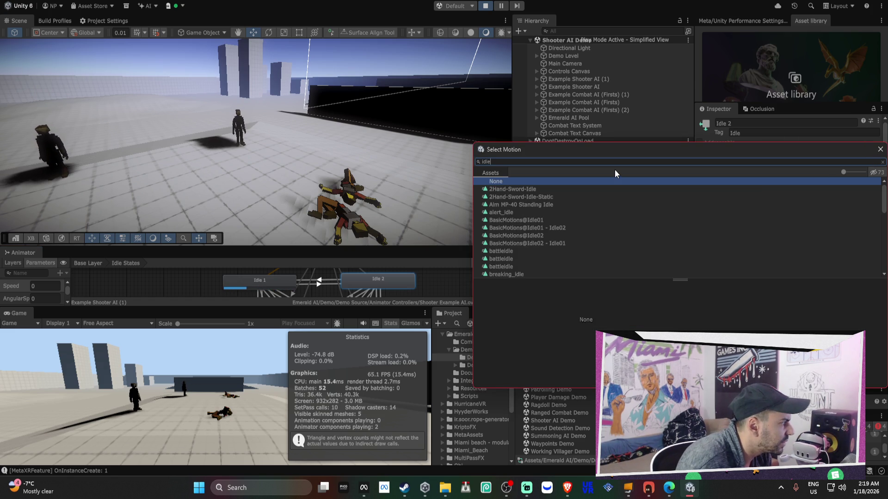
pyautogui.scroll(-1, 607, 193)
pyautogui.scroll(-5, 575, 220)
pyautogui.scroll(3, 575, 221)
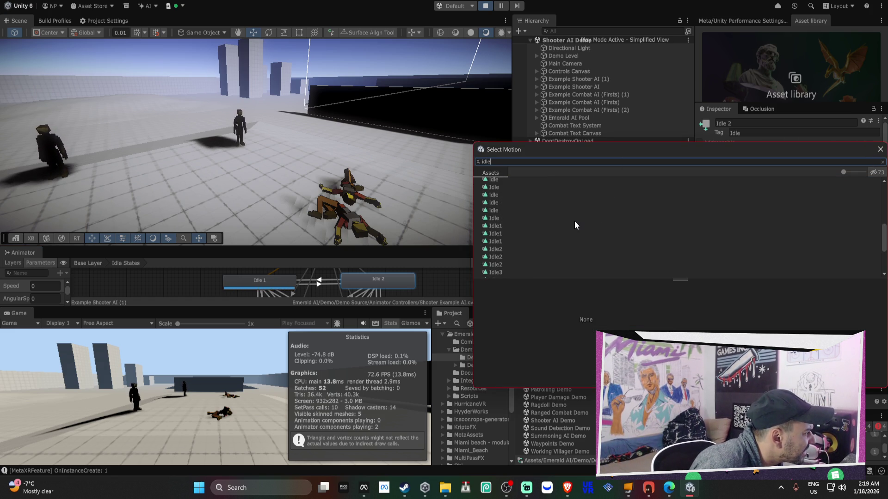
pyautogui.scroll(-4, 574, 220)
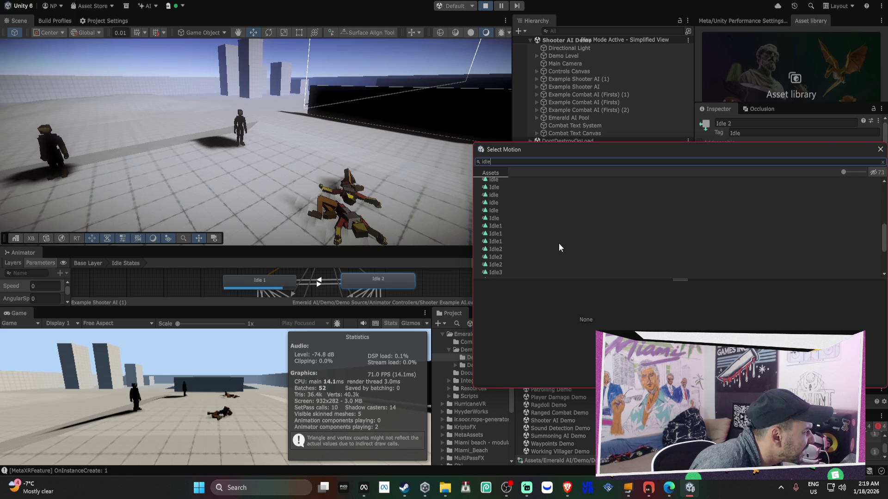
pyautogui.click(521, 252)
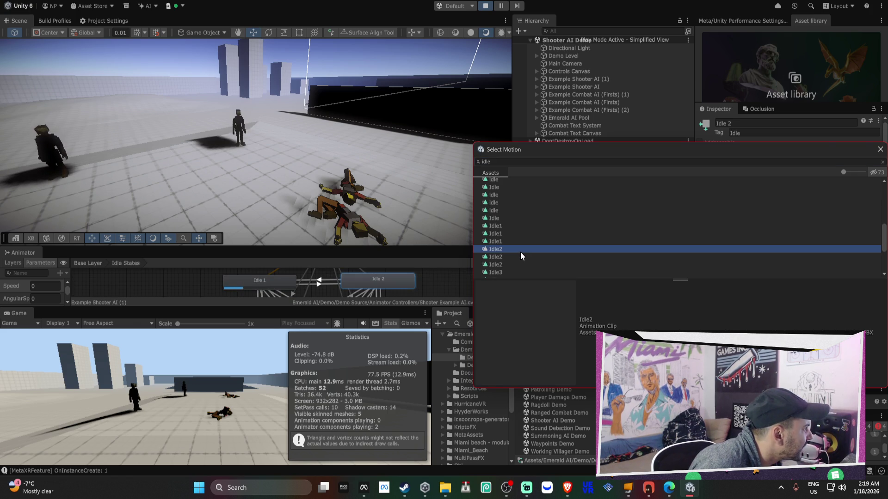
pyautogui.doubleClick(519, 251)
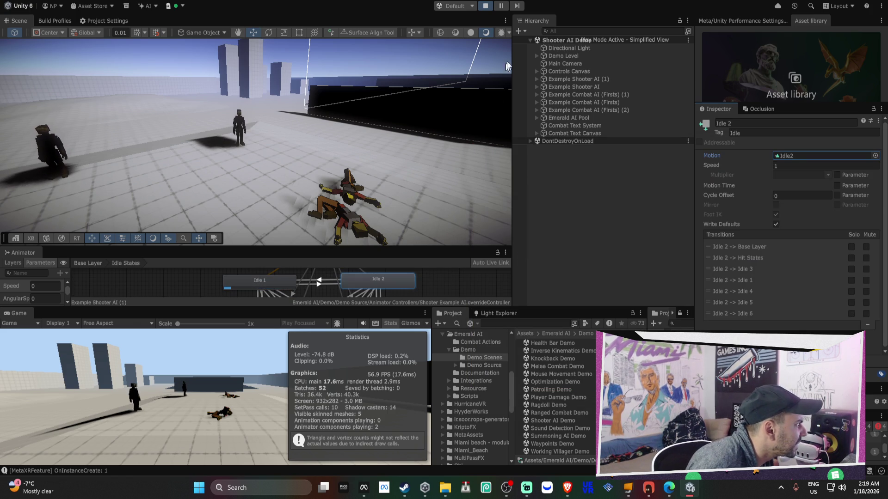
# Fly the scene camera toward the characters and assign the Idle1 clip to Idle 1.
pyautogui.rightClick(346, 121)
pyautogui.press('w')
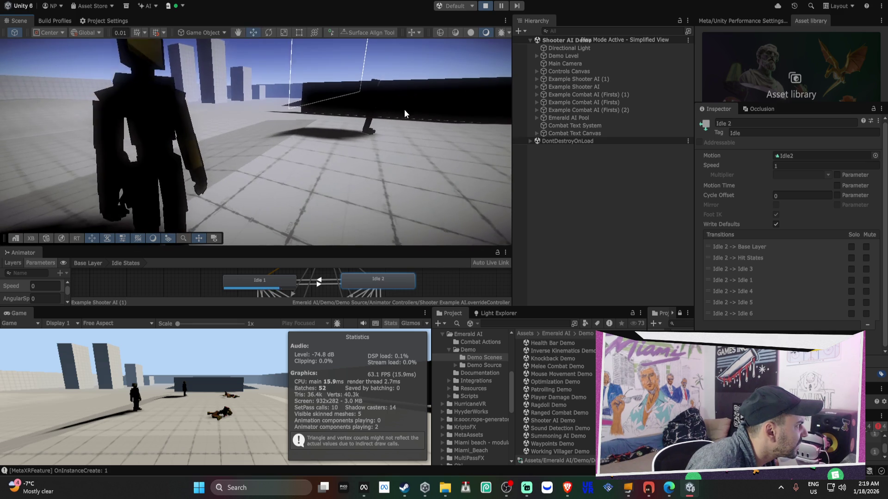
pyautogui.click(289, 281)
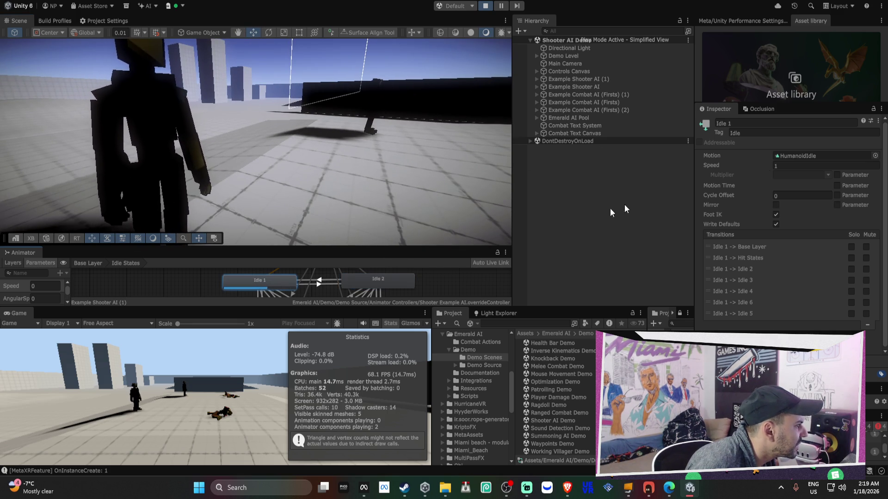
pyautogui.click(875, 156)
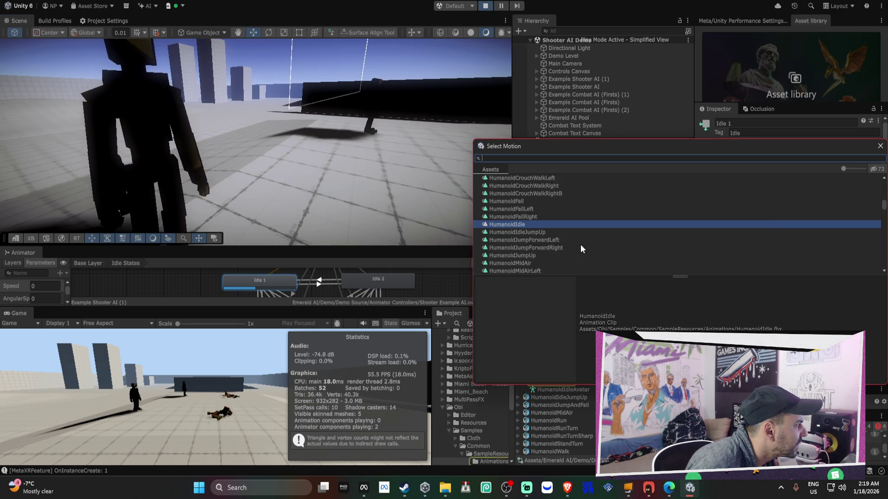
pyautogui.scroll(-2, 517, 232)
pyautogui.click(495, 246)
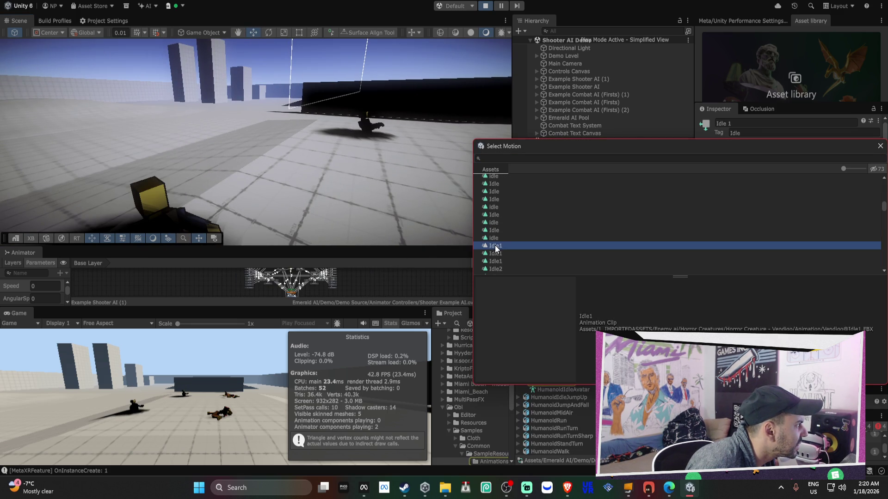
pyautogui.doubleClick(495, 248)
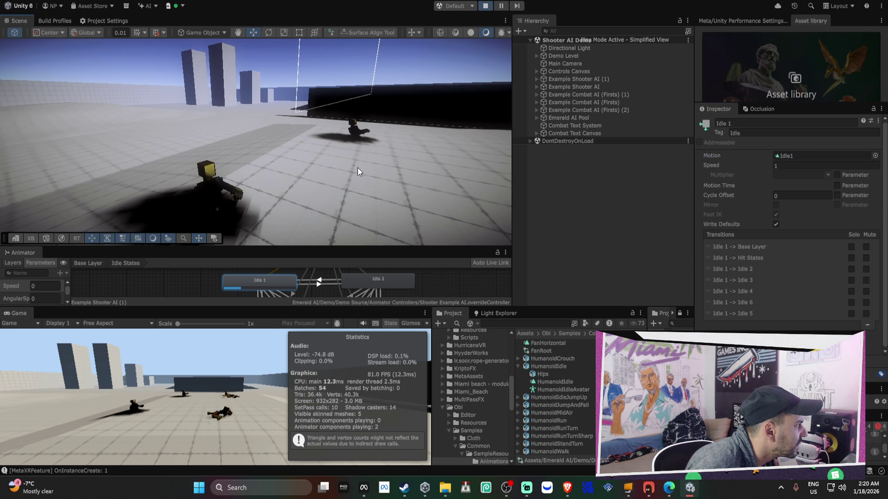
# Switch Idle 1's motion back to HumanoidIdle from the picker list.
pyautogui.click(875, 156)
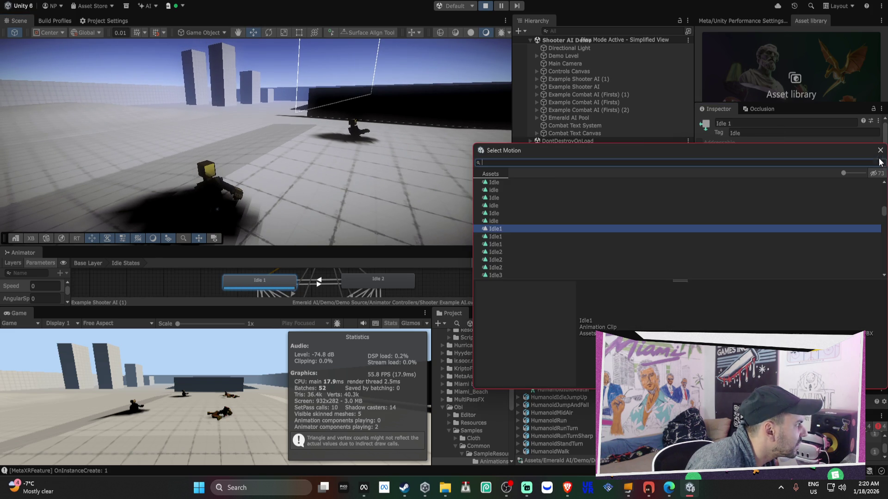
pyautogui.scroll(5, 509, 229)
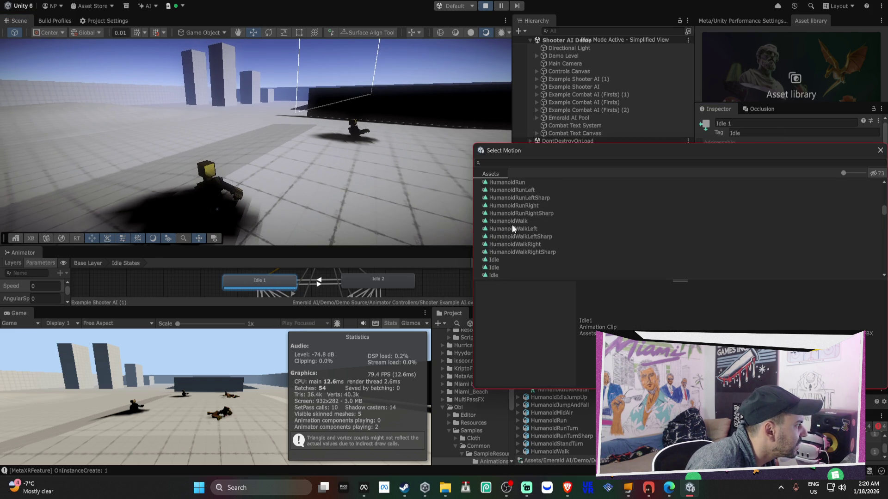
pyautogui.scroll(1, 531, 212)
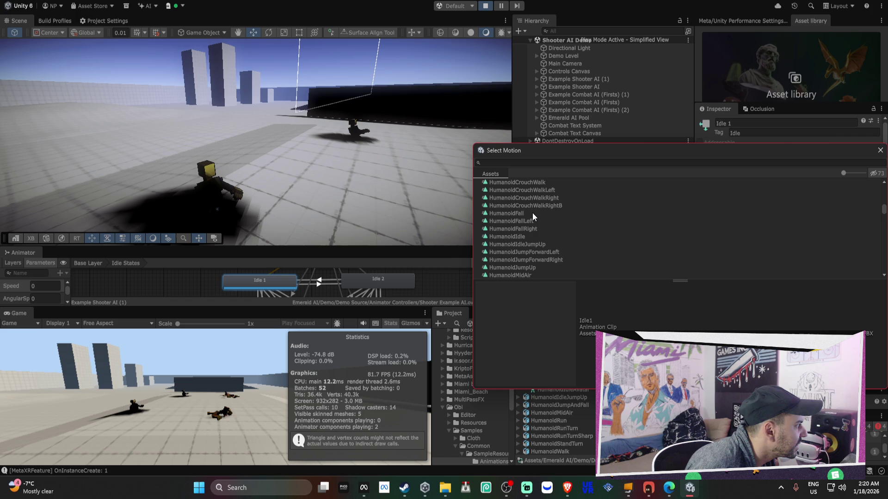
pyautogui.doubleClick(528, 235)
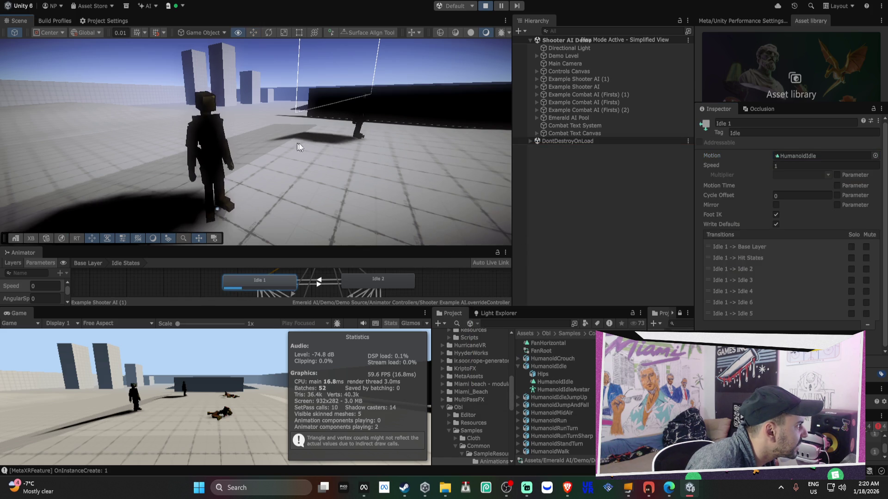
# Arrow through the clip list, confirm HumanoidIdle for Idle 1 with Enter, and select the shooter.
pyautogui.click(875, 156)
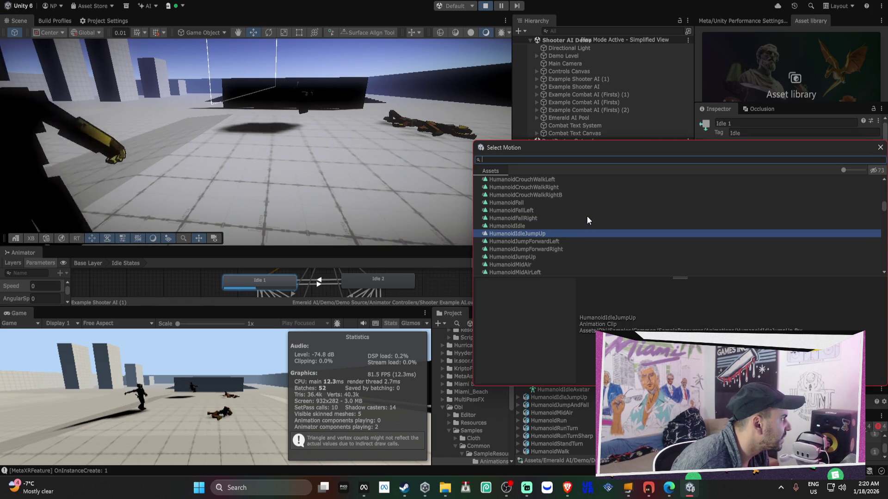
pyautogui.press('Down')
pyautogui.press('Down')
pyautogui.press('Down')
pyautogui.press('Down')
pyautogui.press('Down')
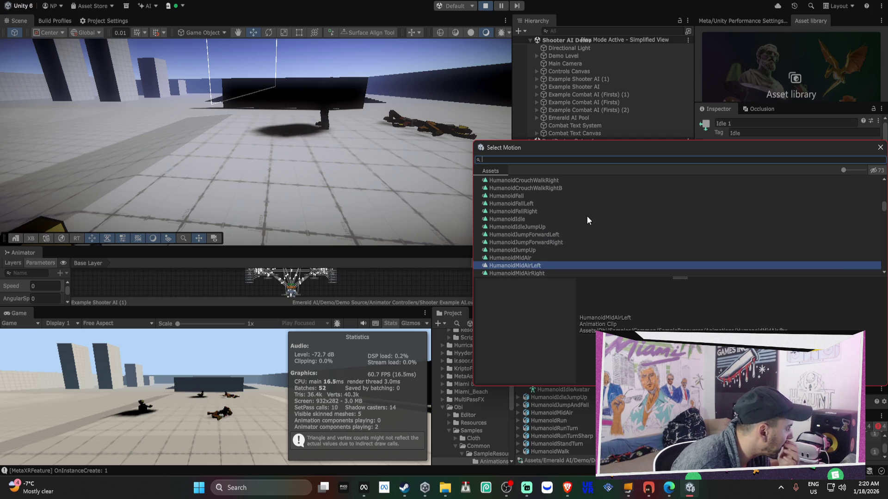
pyautogui.press('Down')
pyautogui.press('Down')
pyautogui.press('Down')
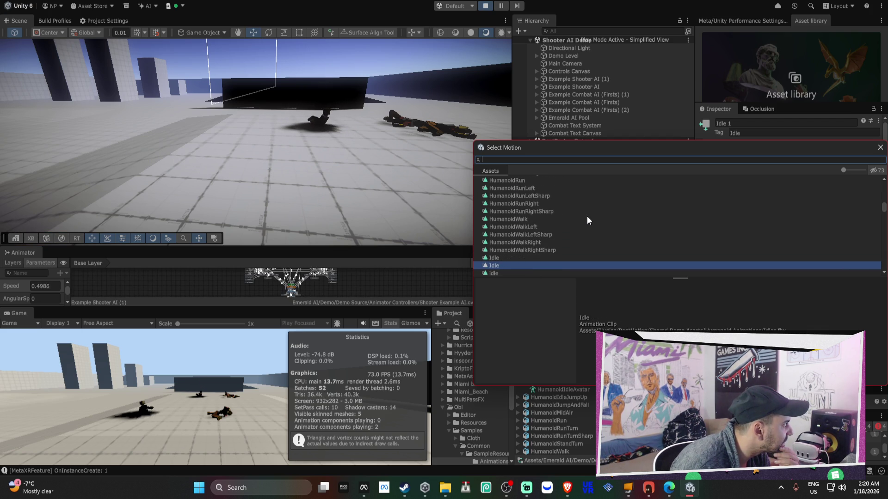
pyautogui.press('Down')
pyautogui.press('Down')
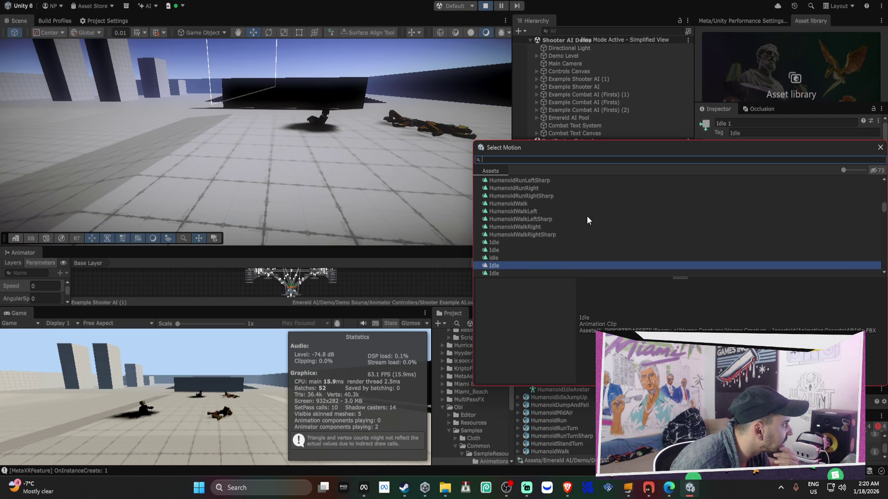
pyautogui.press('Down')
pyautogui.press('Down')
pyautogui.press('Down')
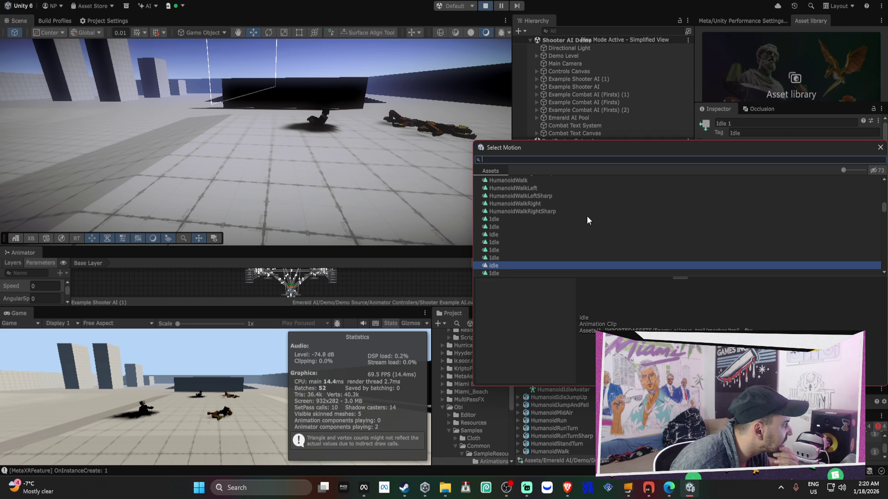
pyautogui.press('Up')
pyautogui.press('Down')
pyautogui.press('Down')
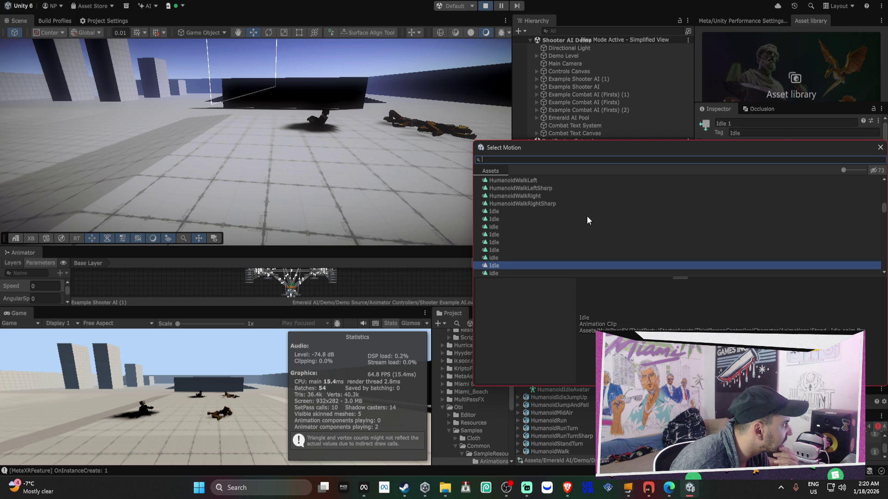
pyautogui.press('Down')
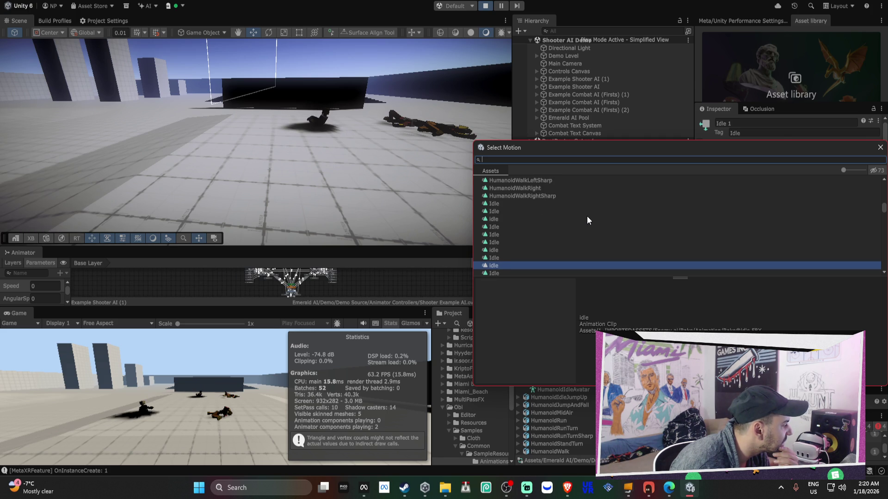
pyautogui.press('Up')
pyautogui.press('Up')
pyautogui.press('Up')
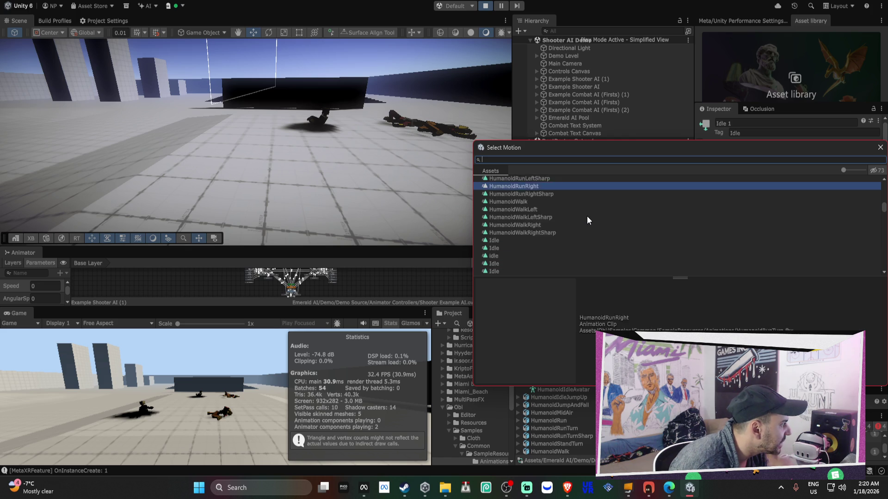
pyautogui.press('Down')
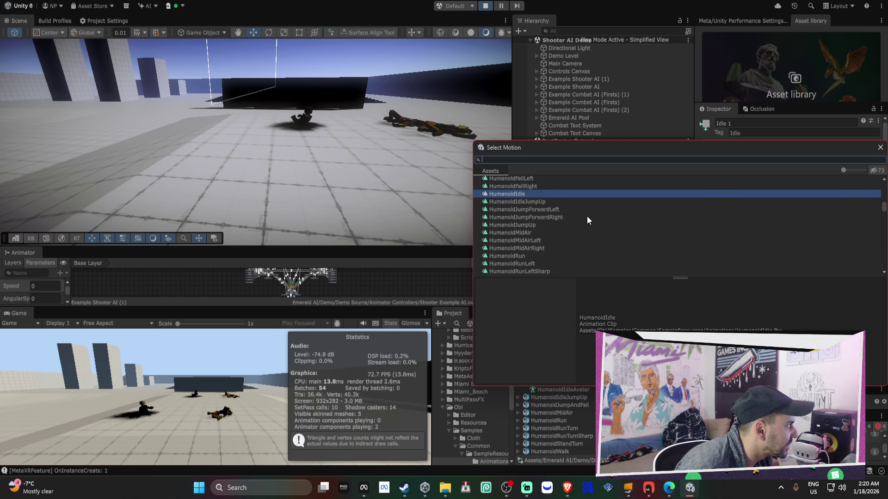
pyautogui.press('Return')
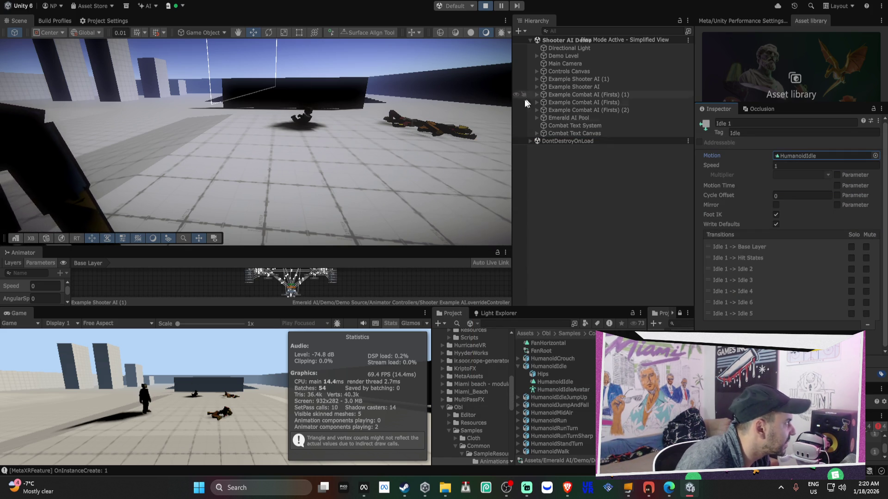
pyautogui.click(307, 117)
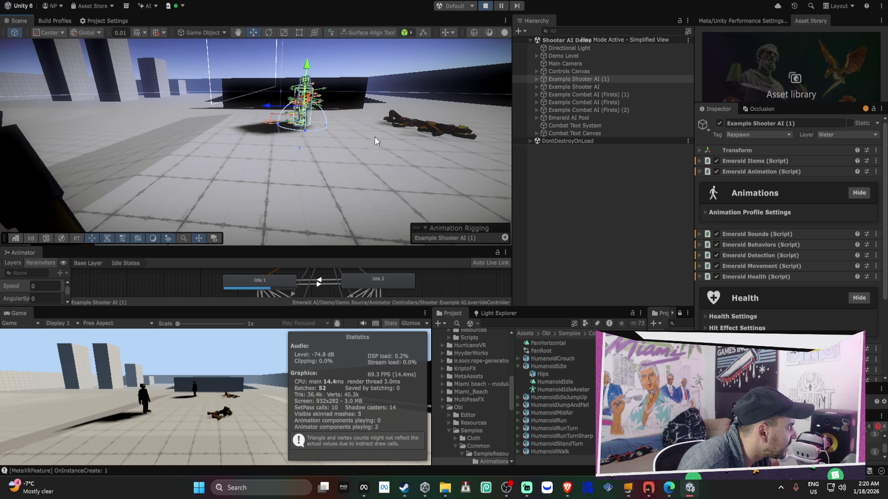
# Select Idle 2 and swap its Idle2 motion for the HumanoidIdle clip.
pyautogui.click(375, 286)
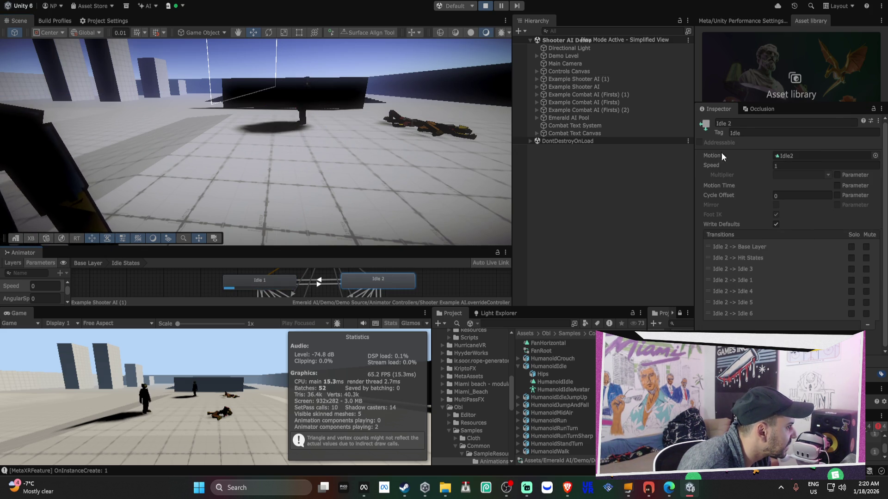
pyautogui.click(875, 156)
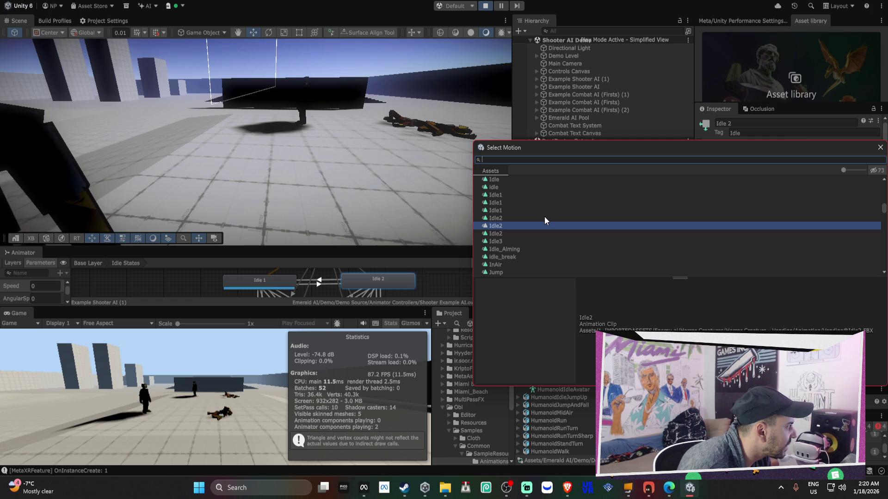
pyautogui.scroll(3, 545, 217)
pyautogui.scroll(6, 545, 215)
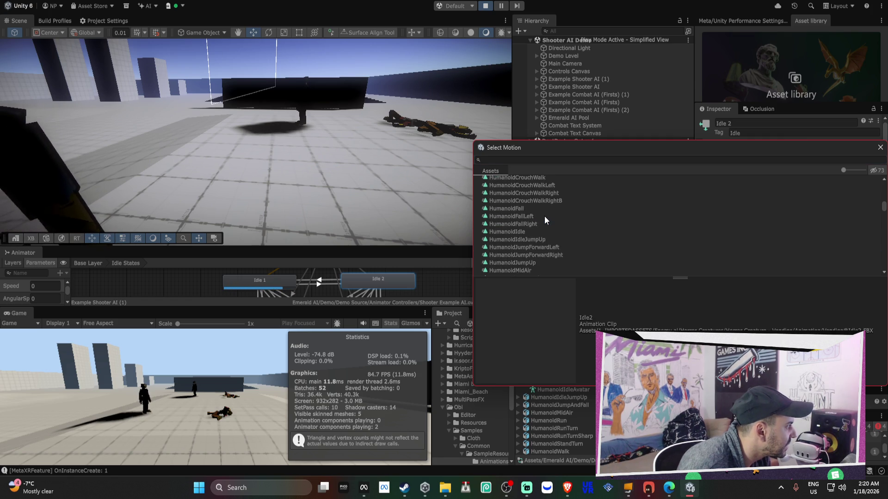
pyautogui.scroll(-4, 538, 212)
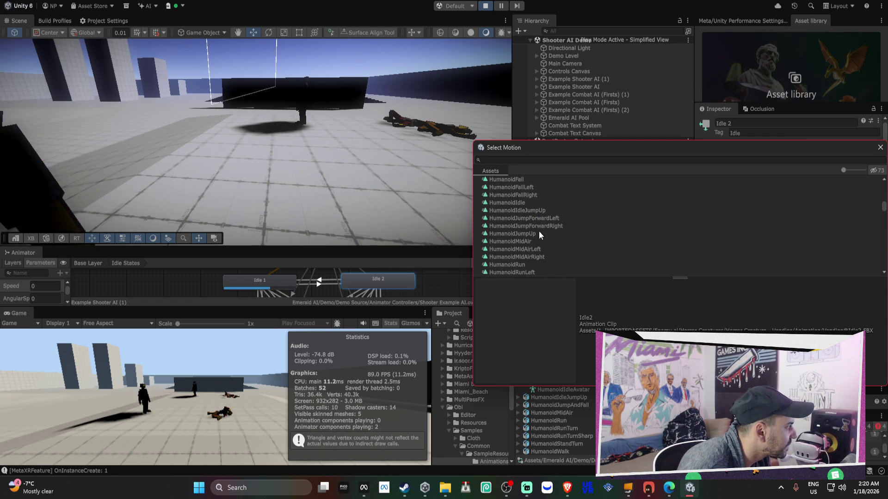
pyautogui.scroll(3, 539, 230)
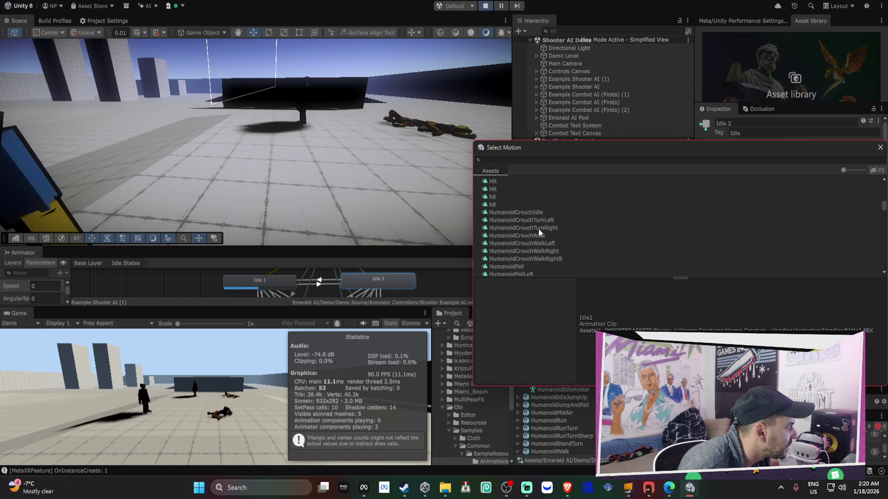
pyautogui.scroll(-4, 538, 229)
pyautogui.doubleClick(532, 231)
pyautogui.moveTo(430, 165)
pyautogui.mouseDown()
pyautogui.moveTo(345, 167)
pyautogui.moveTo(381, 149)
pyautogui.mouseUp()
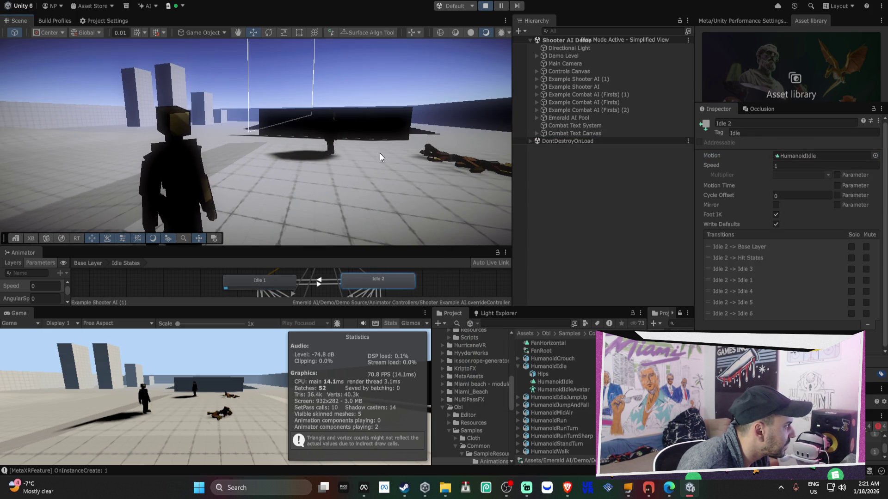
# Enlarge the Animator graph and nudge the Idle 3–6 state nodes into place.
pyautogui.moveTo(359, 249); pyautogui.dragTo(359, 81)
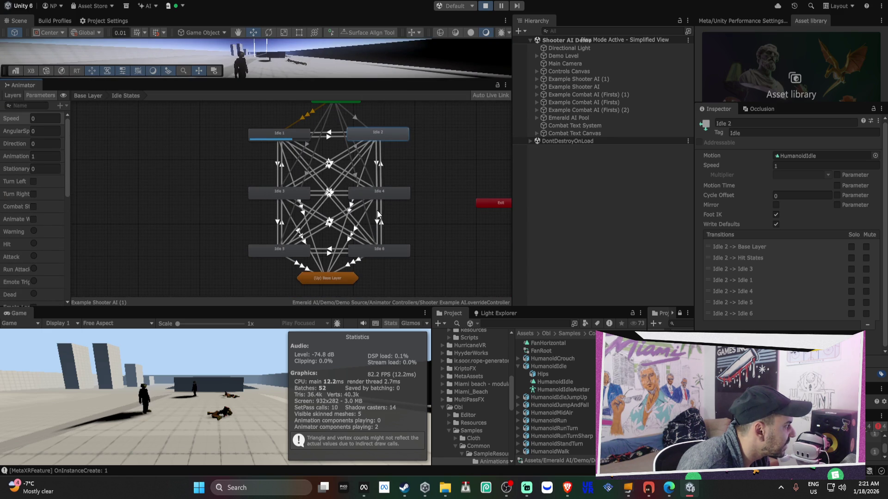
pyautogui.click(369, 197)
pyautogui.keyDown('shift'); pyautogui.click(288, 198); pyautogui.keyUp('shift')
pyautogui.keyDown('shift'); pyautogui.click(370, 246); pyautogui.keyUp('shift')
pyautogui.keyDown('shift'); pyautogui.click(306, 254); pyautogui.keyUp('shift')
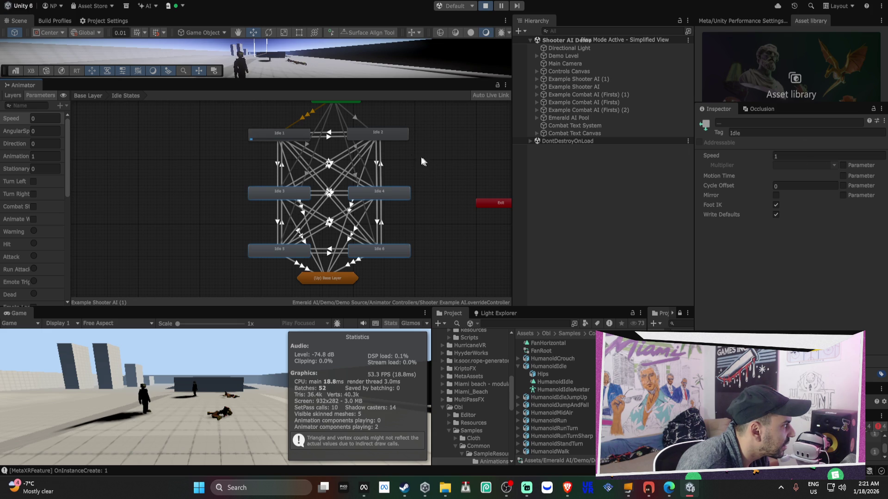
pyautogui.moveTo(383, 199); pyautogui.dragTo(382, 194)
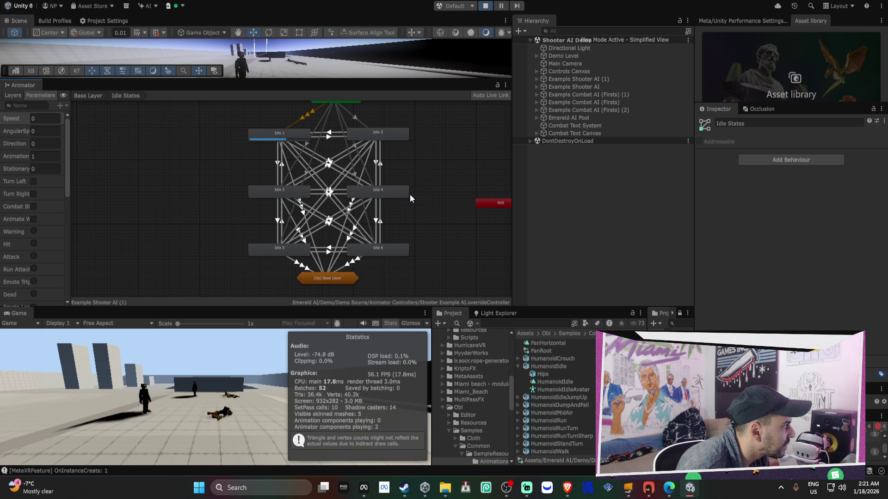
pyautogui.click(402, 193)
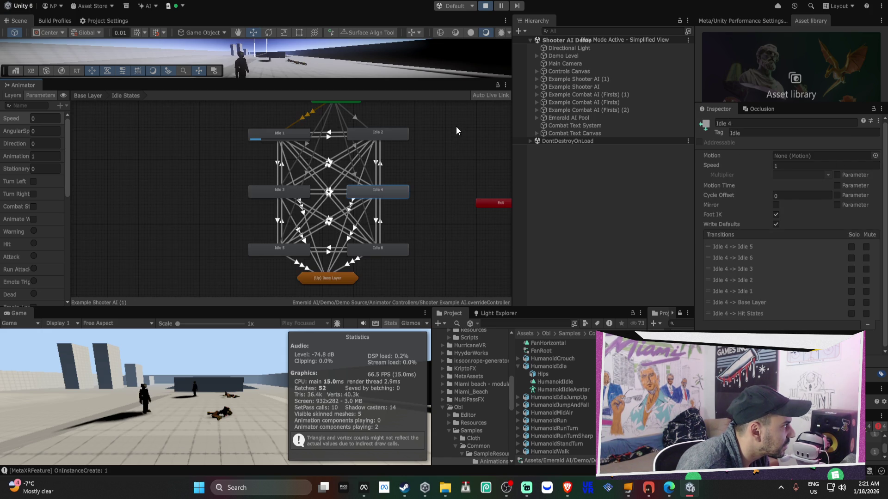
pyautogui.click(418, 131)
pyautogui.rightClick(425, 158)
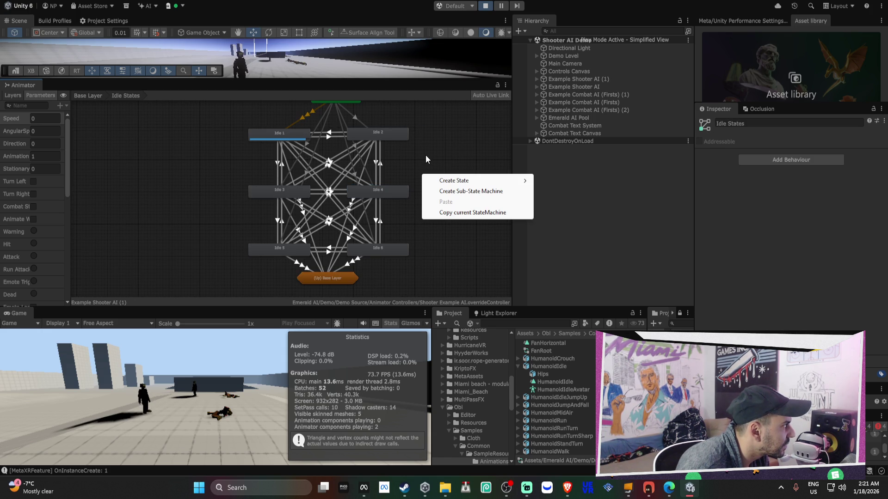
pyautogui.click(430, 120)
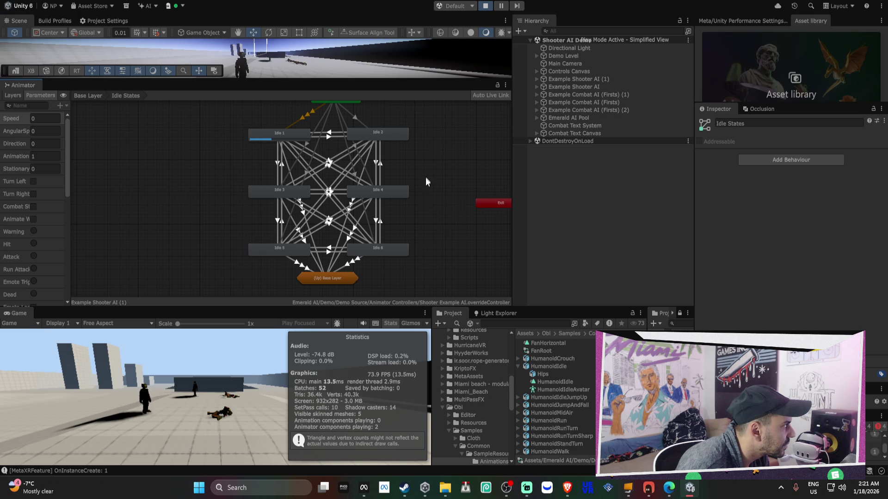
pyautogui.rightClick(440, 146)
pyautogui.click(428, 121)
# Select Idle 4 alone and filter its motion picker by 'humanoi'.
pyautogui.scroll(-2, 428, 120)
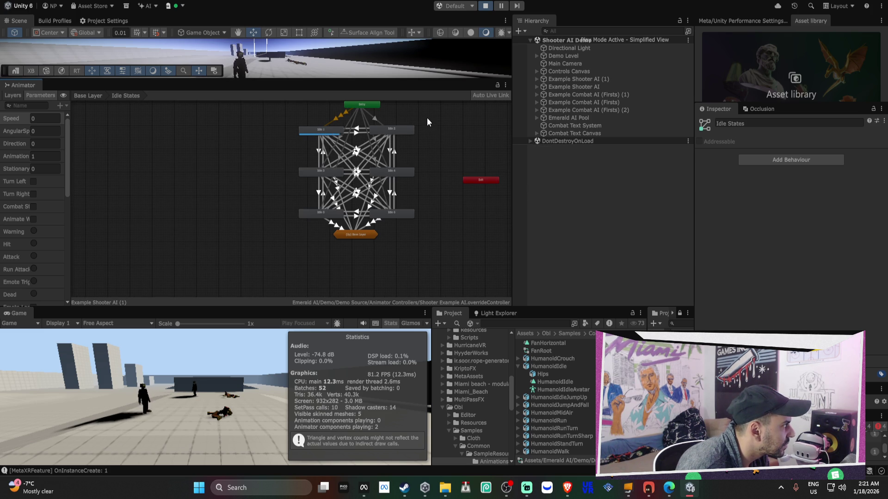
pyautogui.click(407, 129)
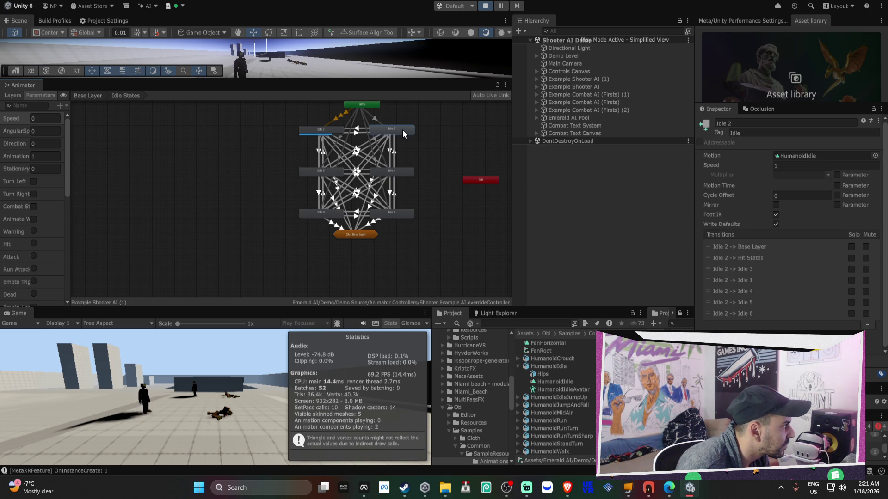
pyautogui.click(398, 175)
pyautogui.keyDown('shift'); pyautogui.click(327, 173); pyautogui.keyUp('shift')
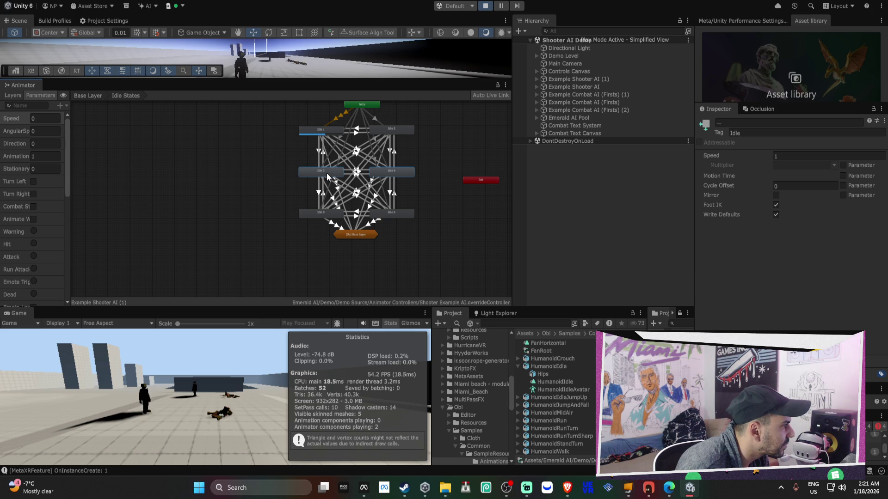
pyautogui.click(435, 180)
pyautogui.click(401, 171)
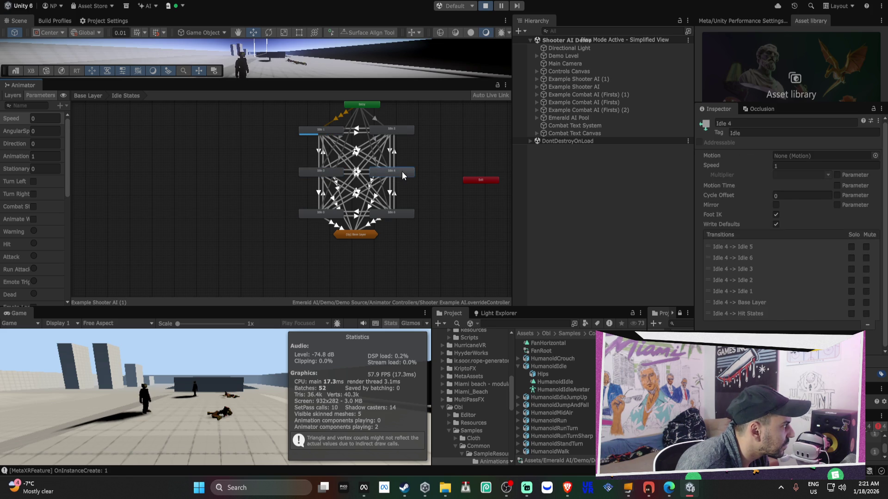
pyautogui.click(874, 156)
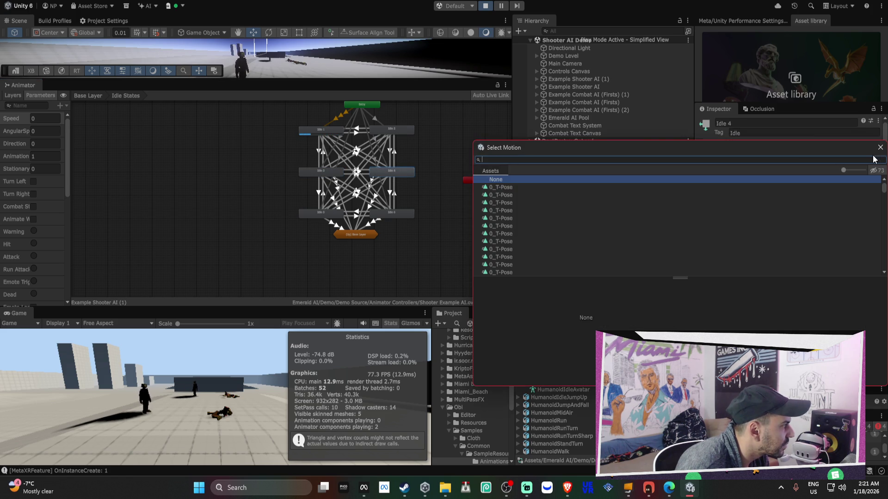
pyautogui.write('humanoi')
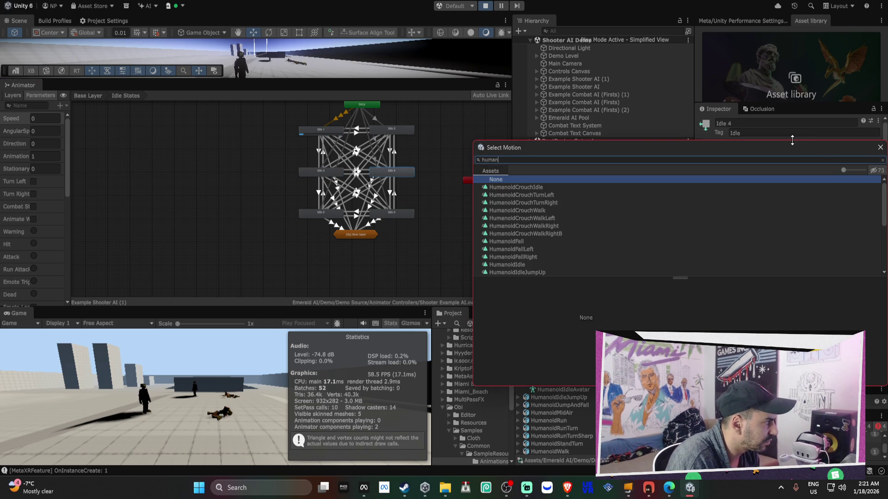
pyautogui.scroll(-2, 679, 210)
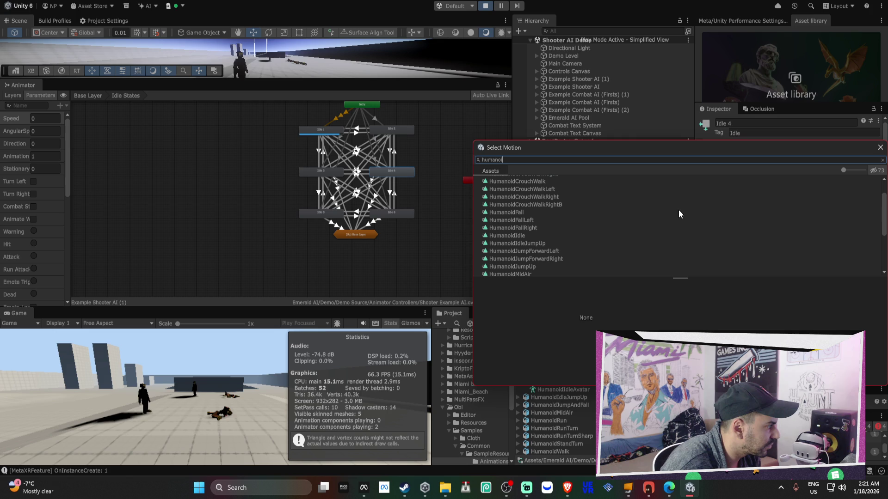